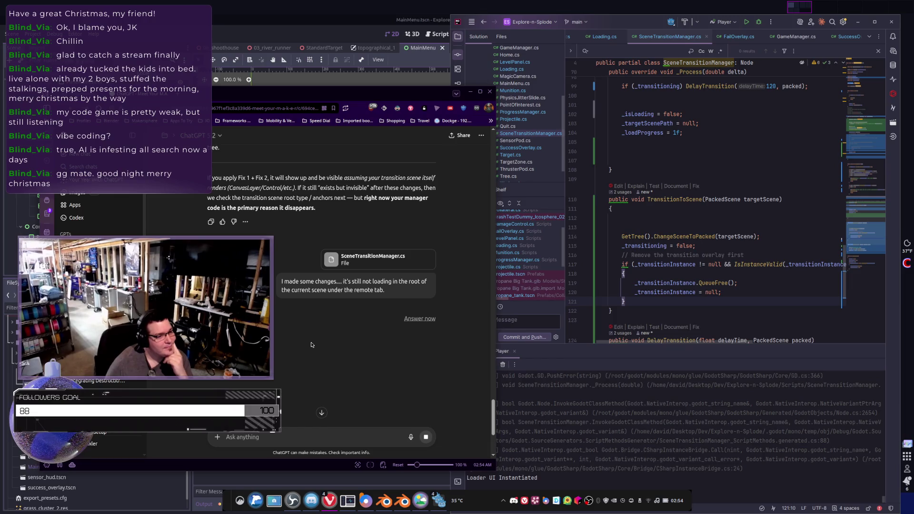
Review the DelayTransition method's timer code in the transition manager
scroll(647, 268, up, 5)
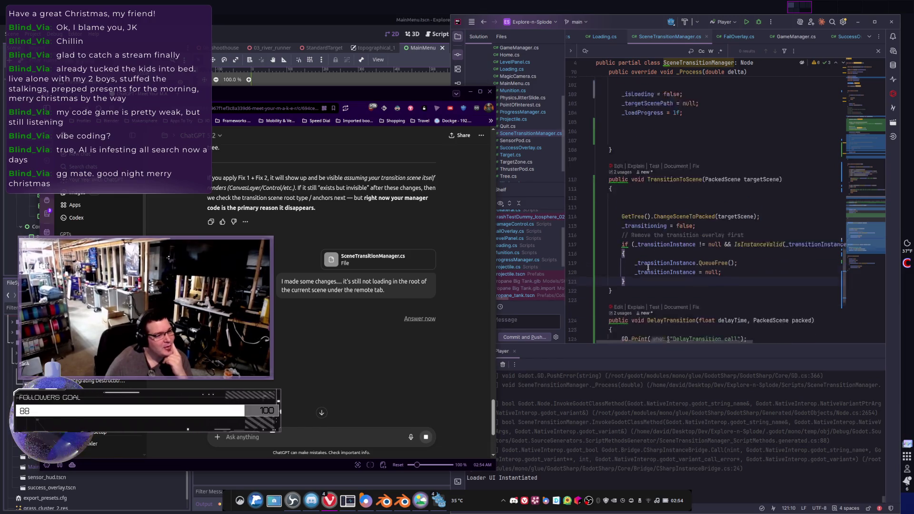
scroll(648, 268, up, 5)
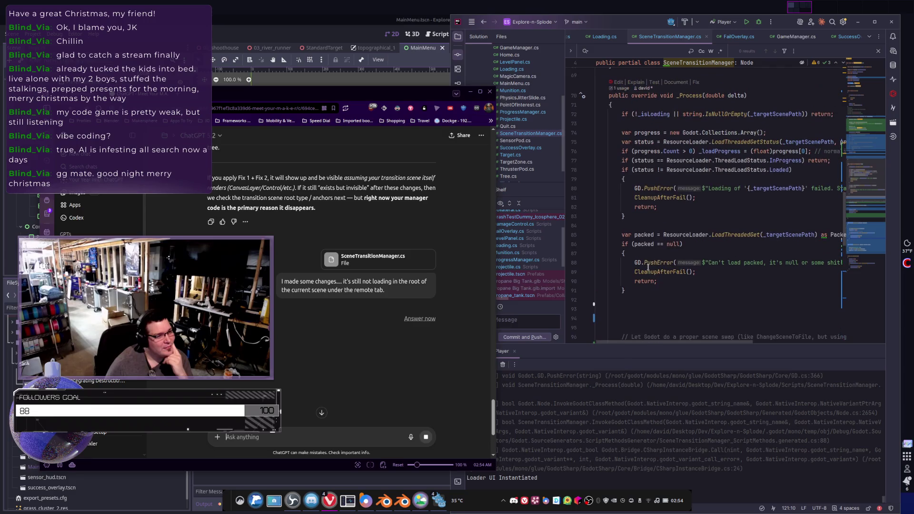
scroll(648, 268, down, 5)
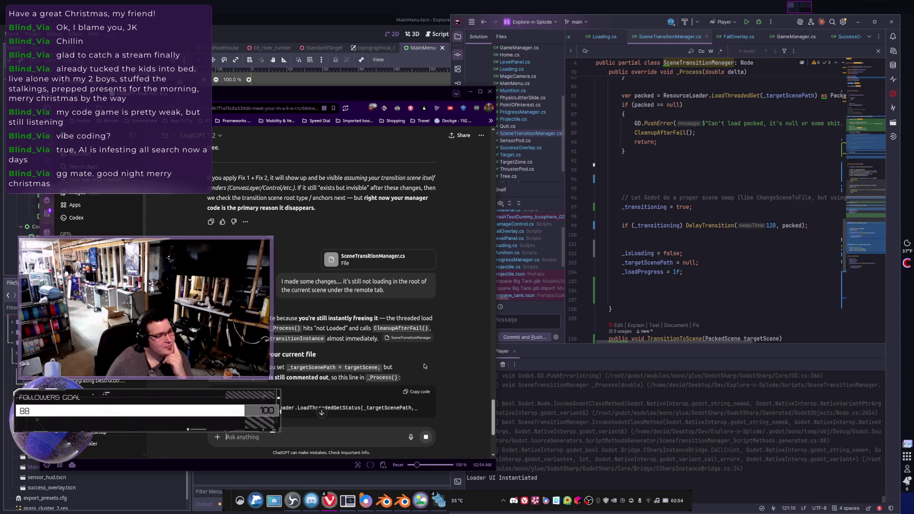
scroll(338, 332, down, 3)
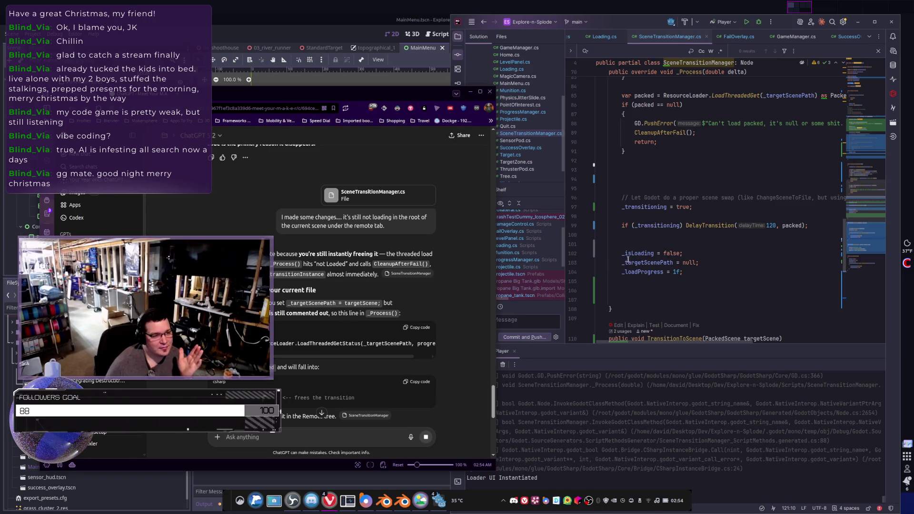
scroll(618, 259, down, 7)
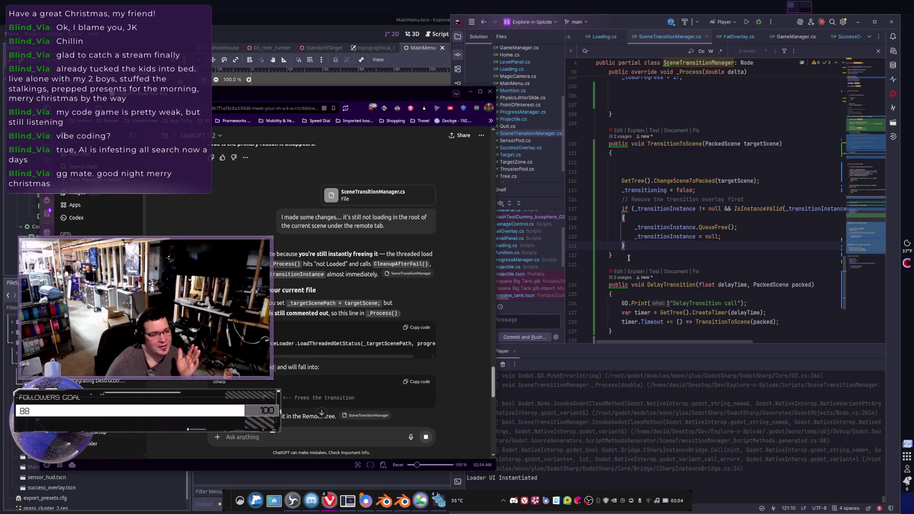
mouse_move(779, 322)
mouse_down()
mouse_move(675, 310)
mouse_move(606, 263)
mouse_up()
click(804, 321)
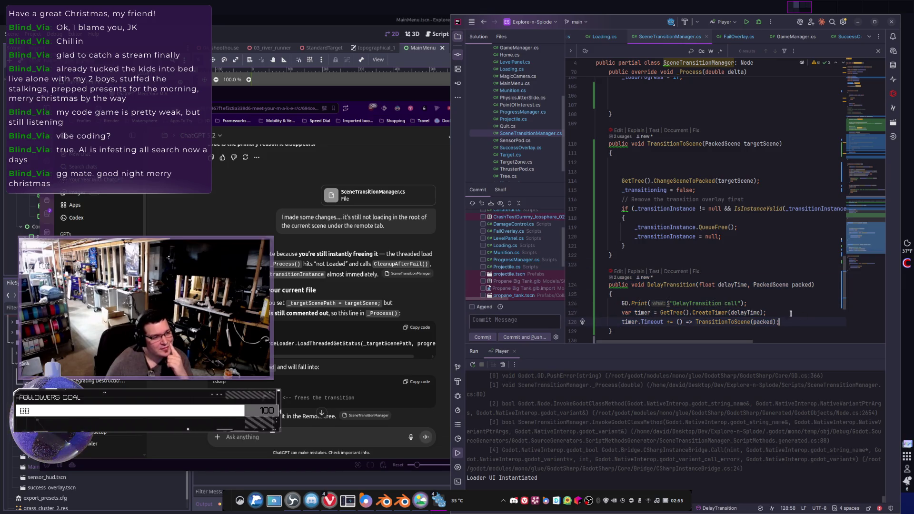
Reply to ChatGPT: 'I'm literally not instantly freeing it. It's gated by a delayed timer.'
click(294, 446)
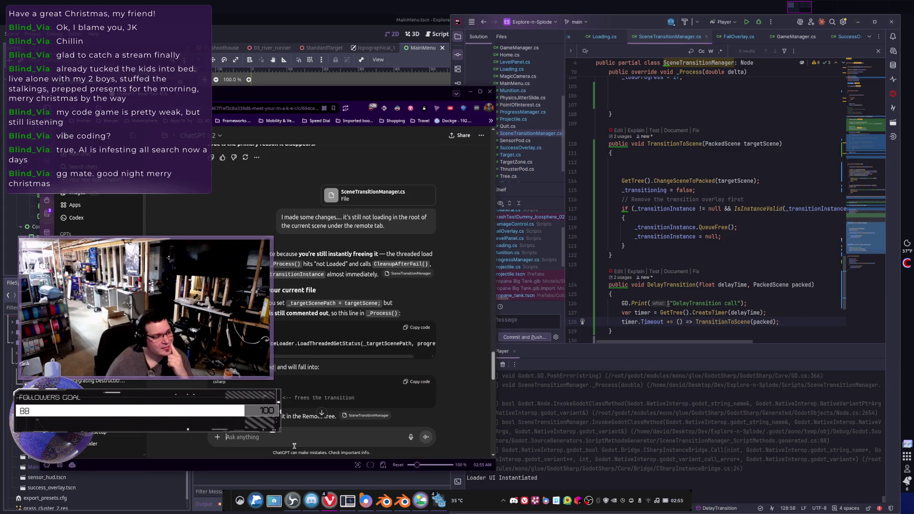
text(I)
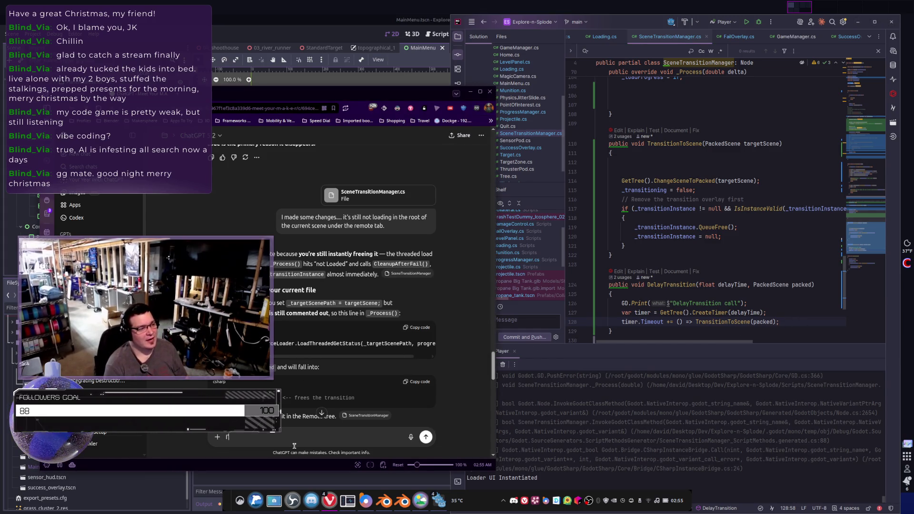
text('m litera)
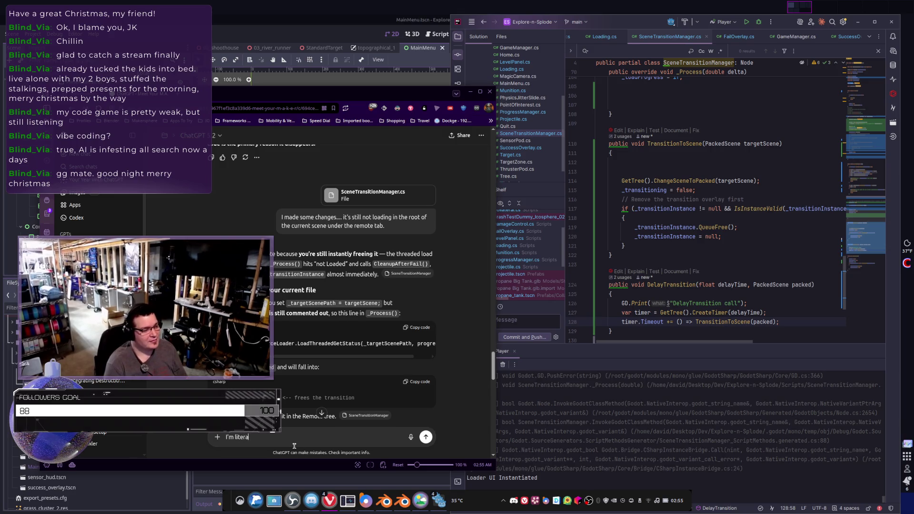
text(lly not instantly fre)
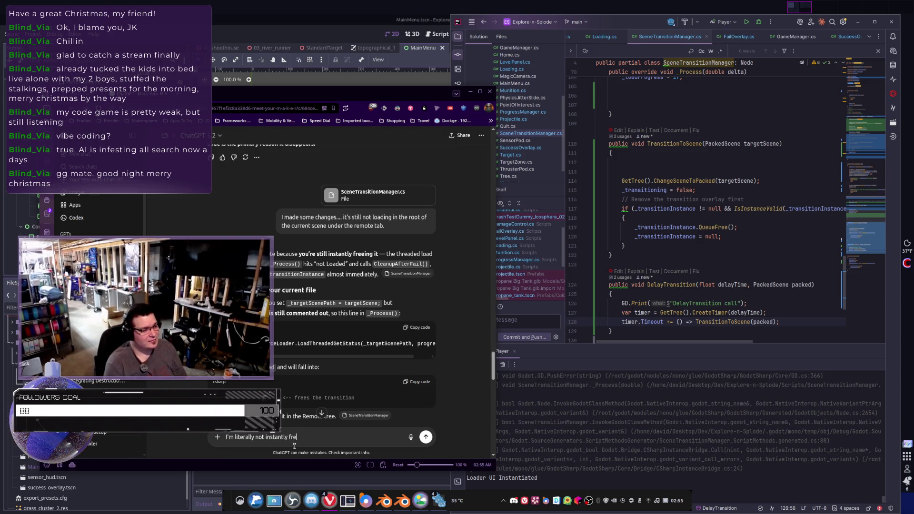
text(eing it. It)
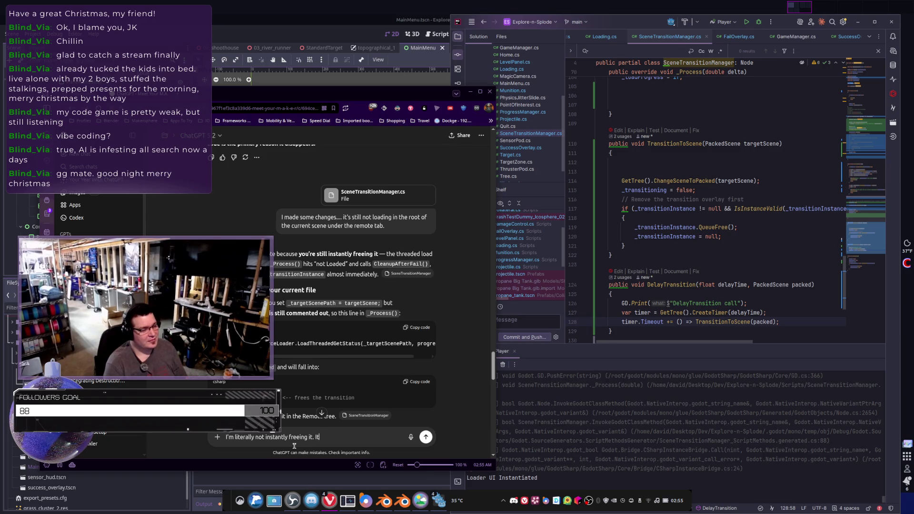
text('s gated by a delayed timer)
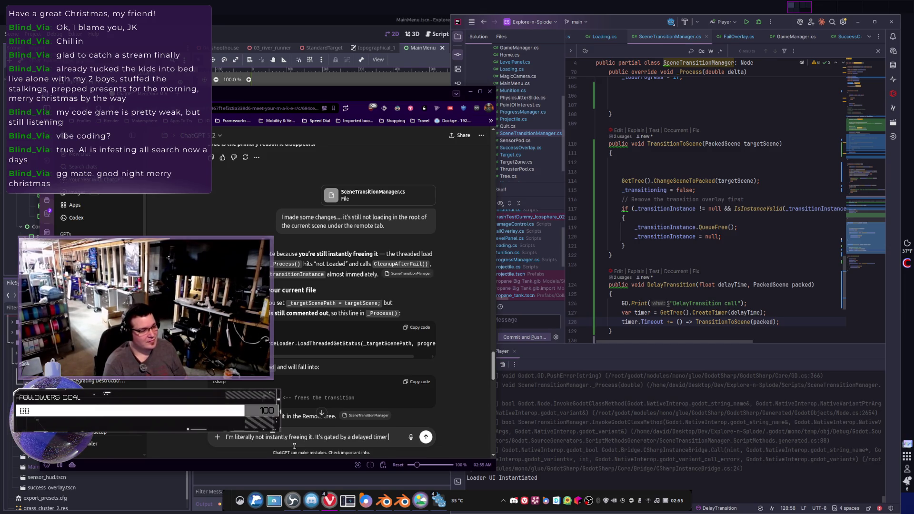
key(Return)
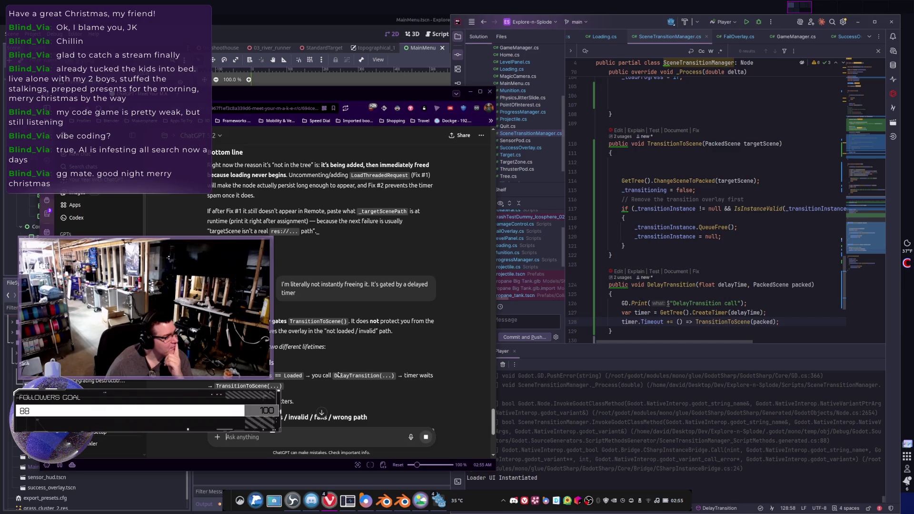
Read ChatGPT's Path B explanation, including the CleanupAfterFail step, then return to the Rider code
scroll(338, 374, down, 3)
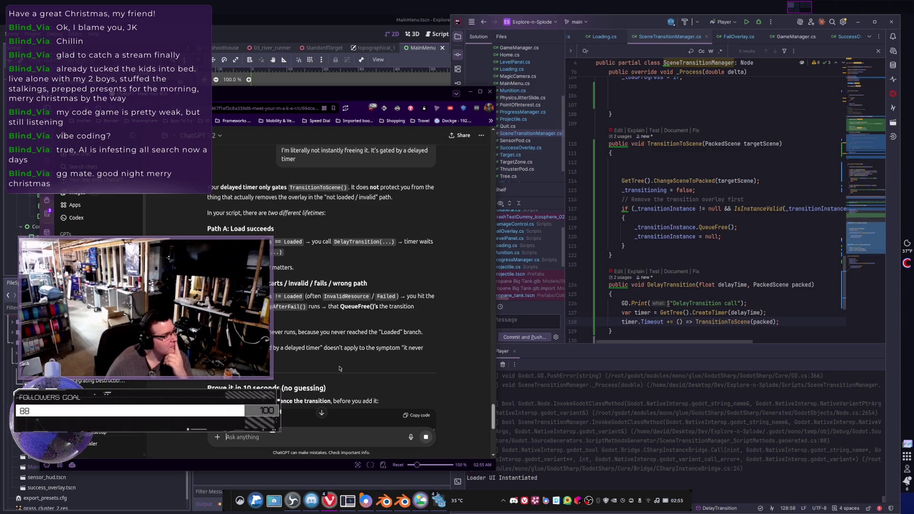
scroll(339, 368, down, 2)
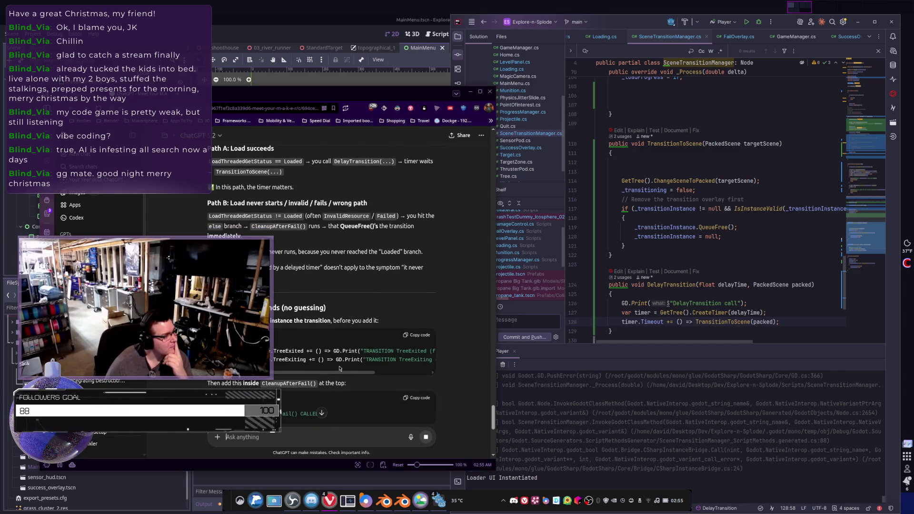
scroll(339, 368, down, 2)
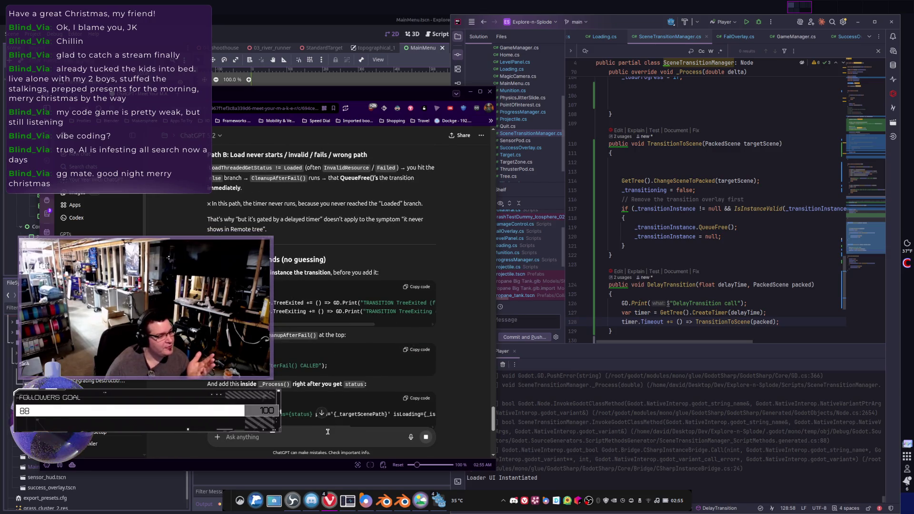
scroll(363, 309, up, 3)
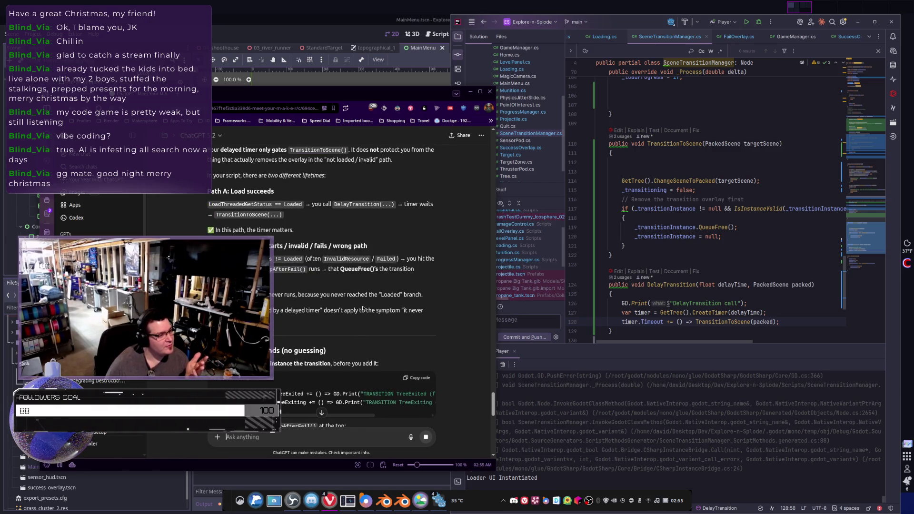
mouse_move(214, 246)
mouse_down()
mouse_move(368, 246)
mouse_move(394, 261)
mouse_up()
click(395, 261)
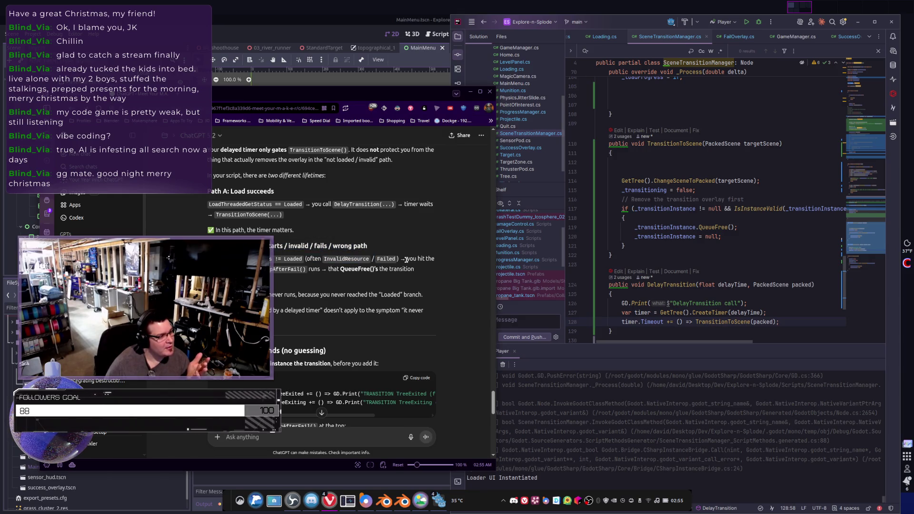
drag(214, 269, 322, 269)
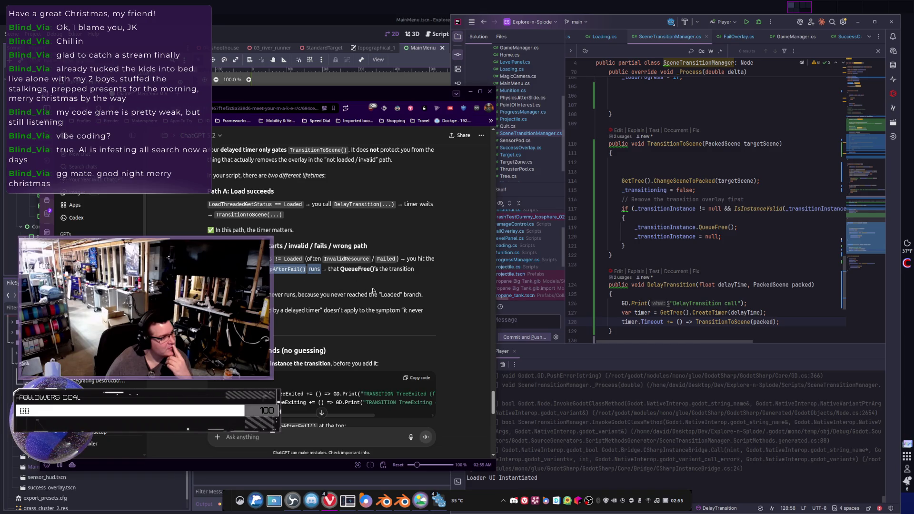
click(379, 300)
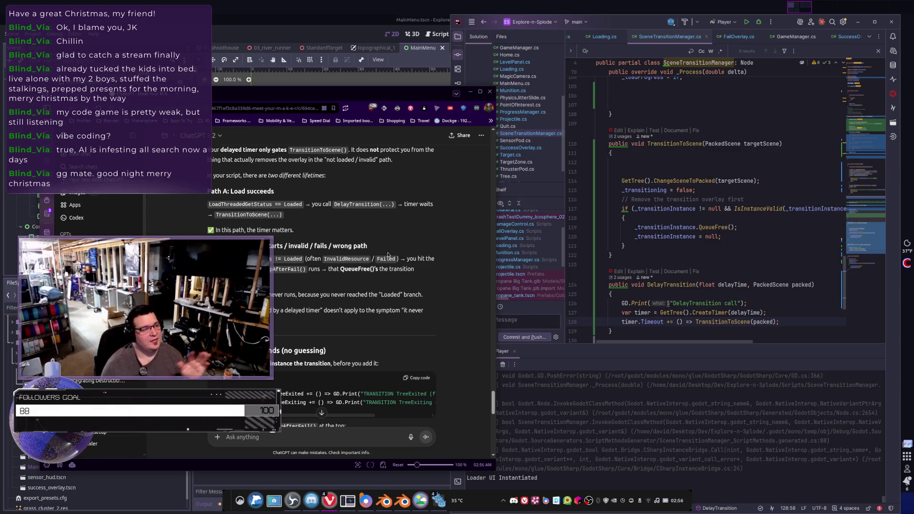
click(575, 241)
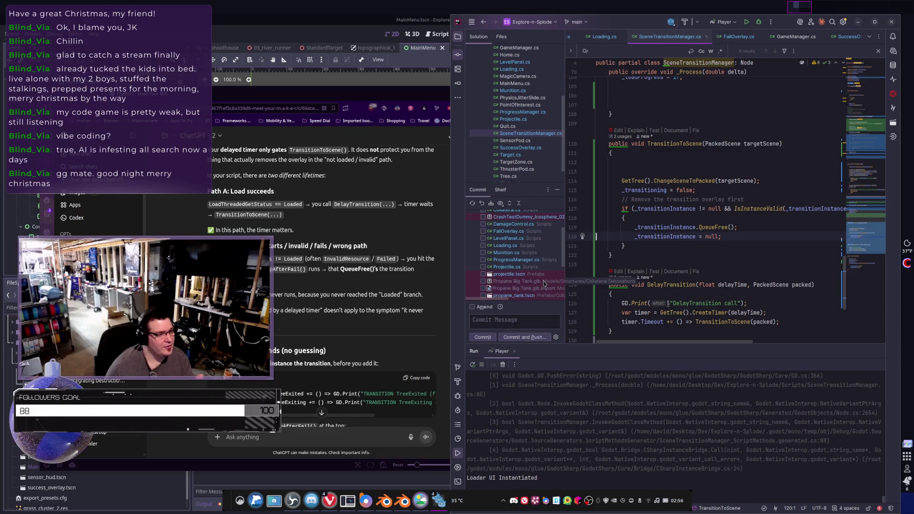
scroll(635, 236, up, 5)
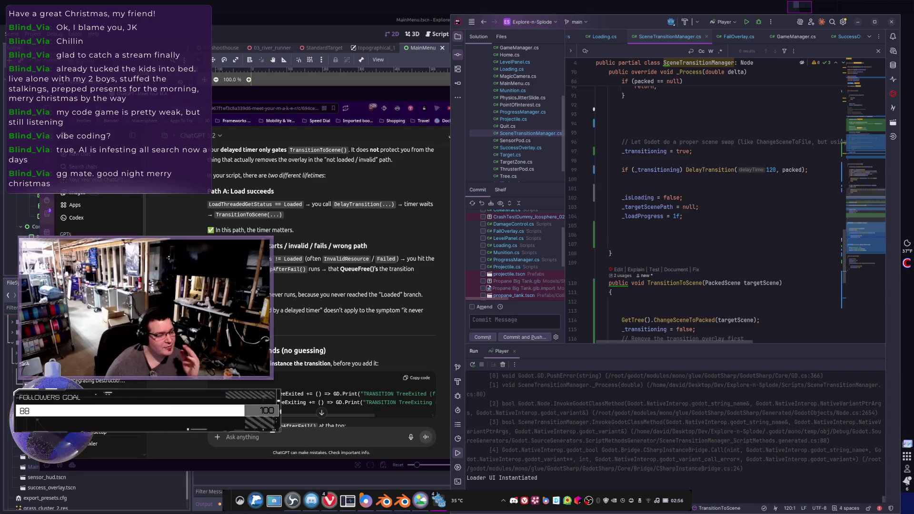
Tell ChatGPT the scene does load after the timer and the timer does run
click(266, 441)
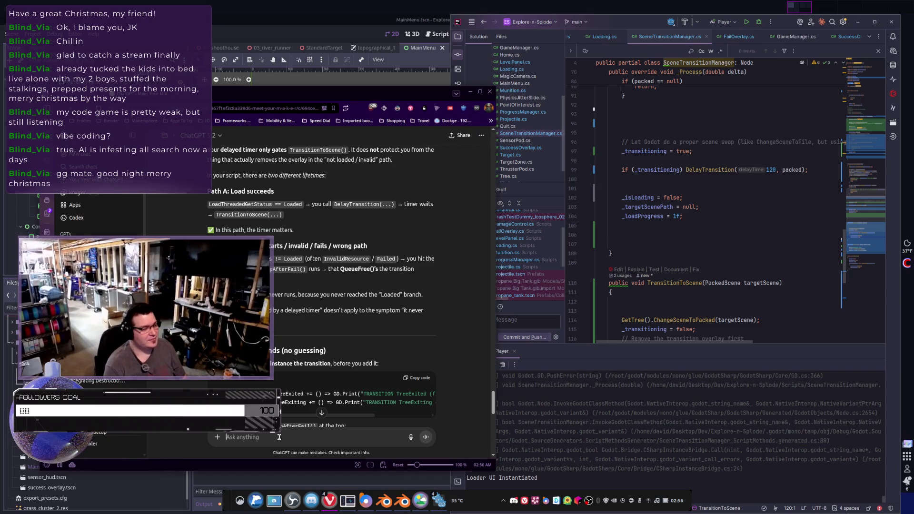
text(the scene does load after the timer,)
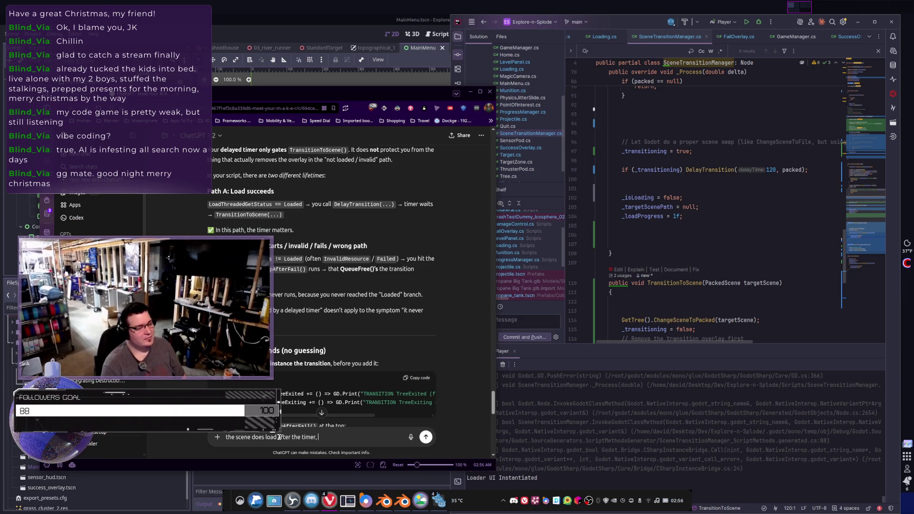
text(and th etimer)
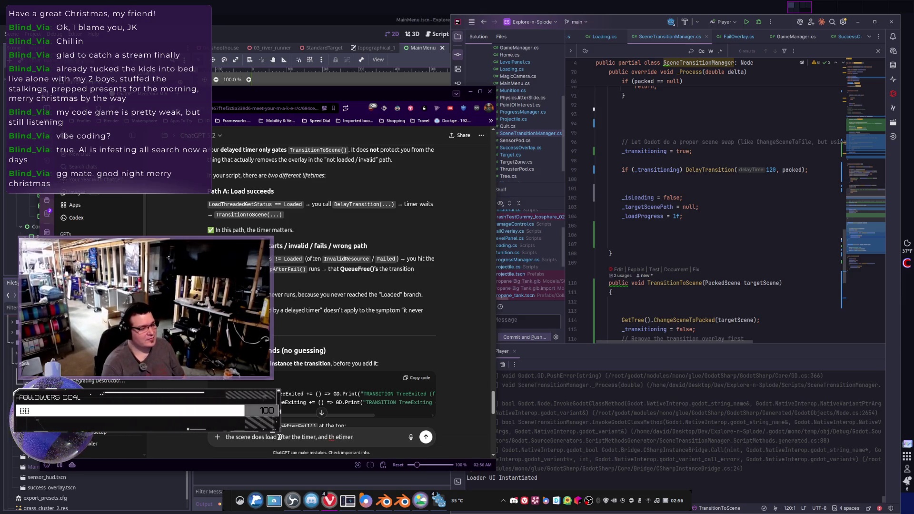
text(er does run.)
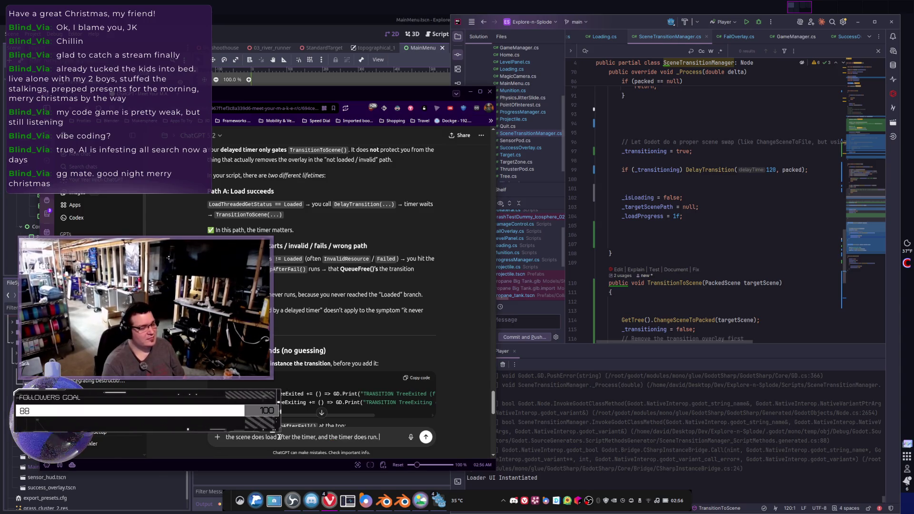
key(Return)
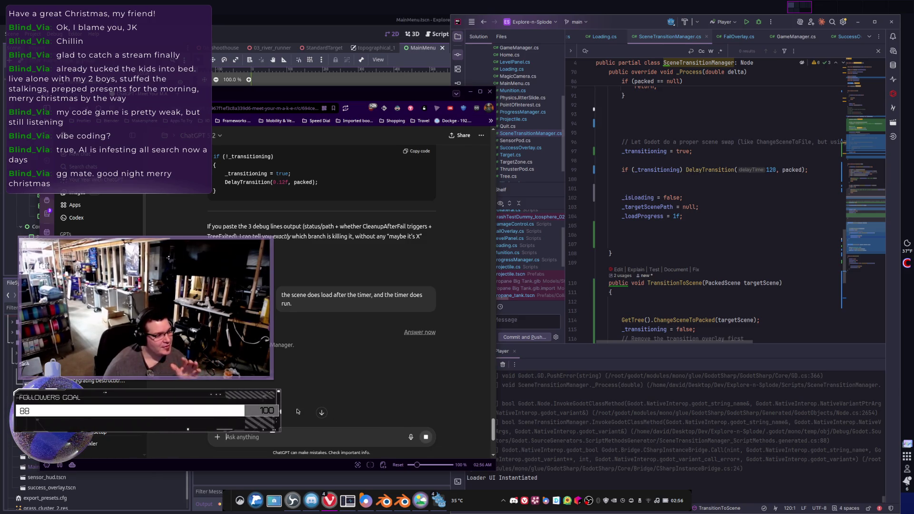
click(619, 225)
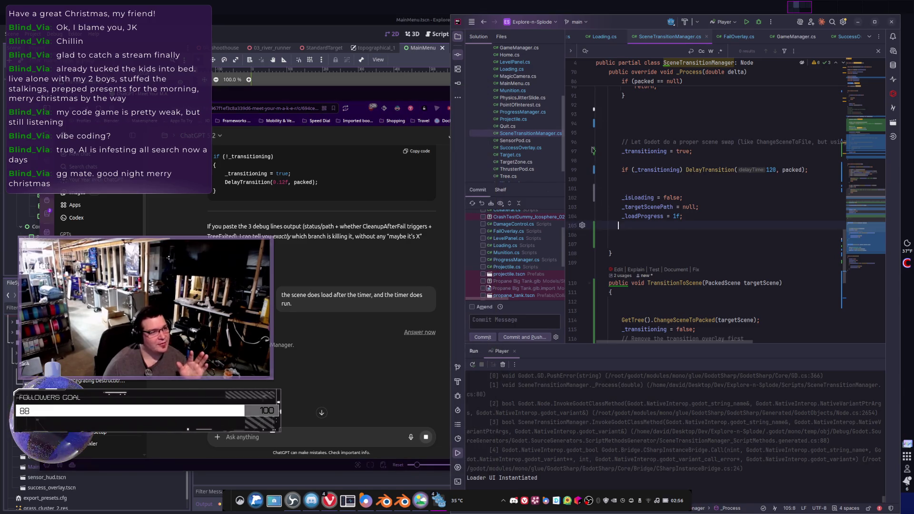
Maximize the editor and try shifting the overlay cleanup if-block around ChangeSceneToPacked
click(874, 22)
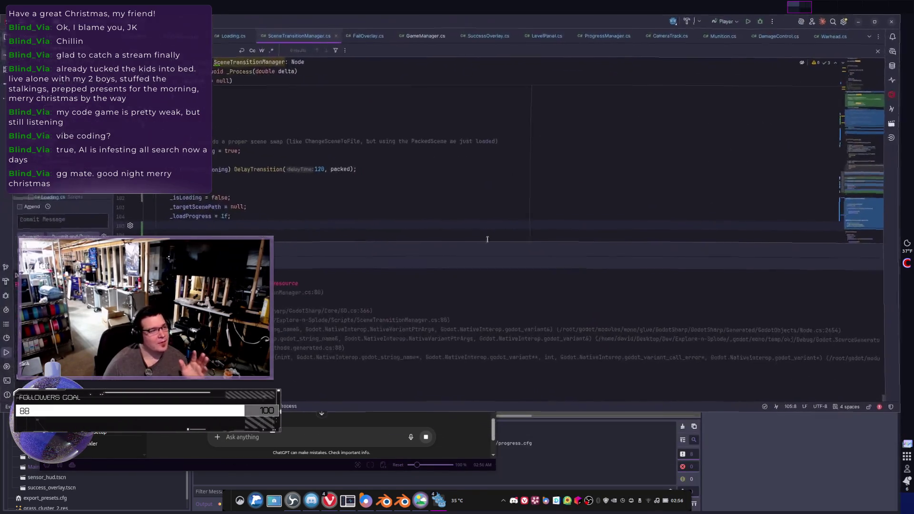
click(878, 249)
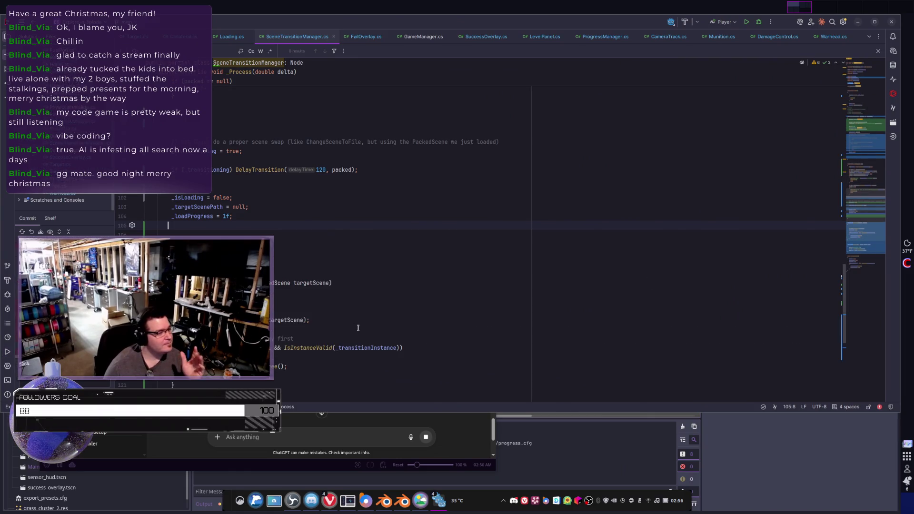
scroll(357, 335, down, 3)
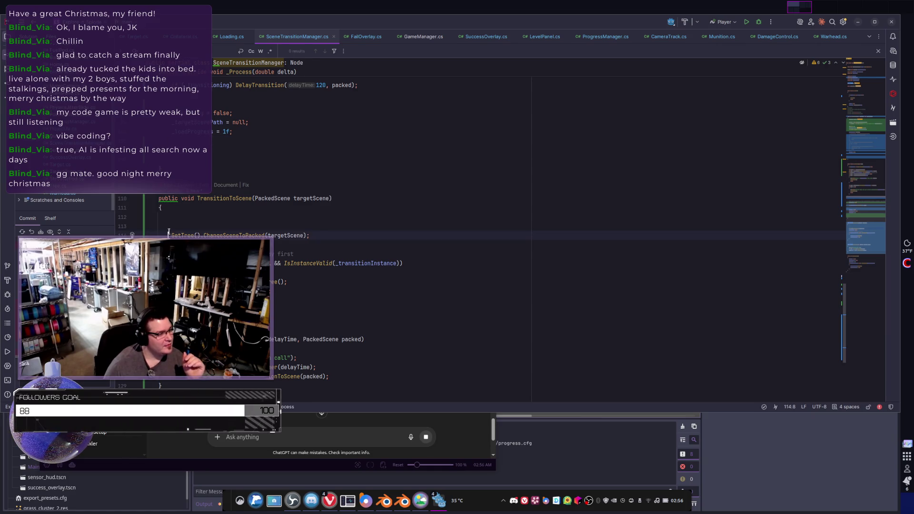
drag(169, 232, 334, 243)
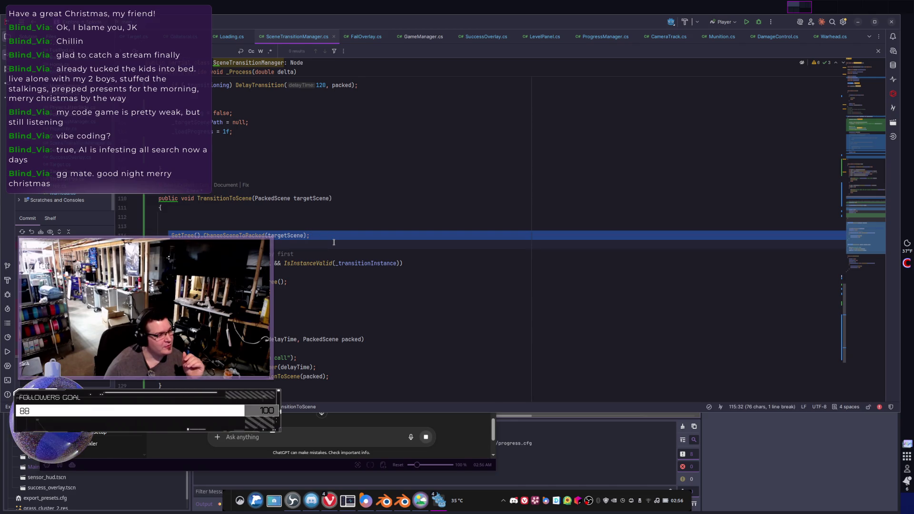
drag(214, 305, 174, 263)
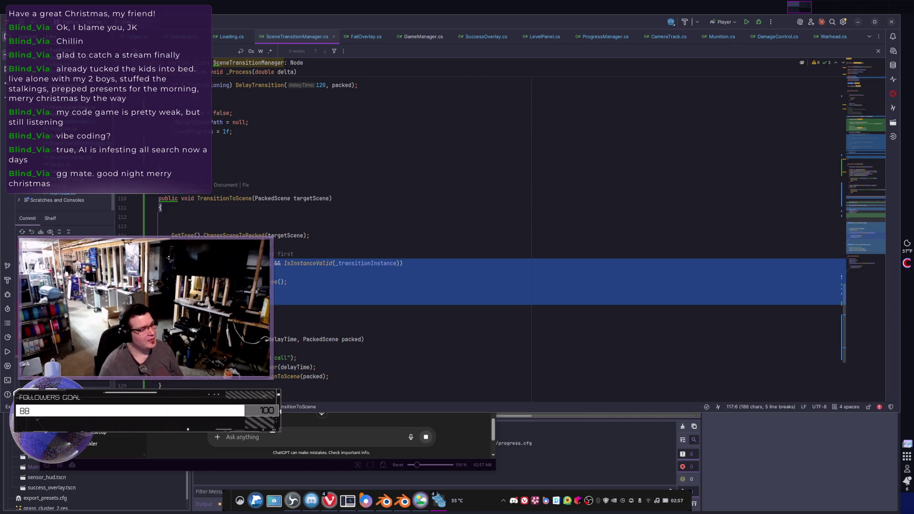
key(alt+shift+Up)
key(alt+shift+Up)
key(alt+shift+Up)
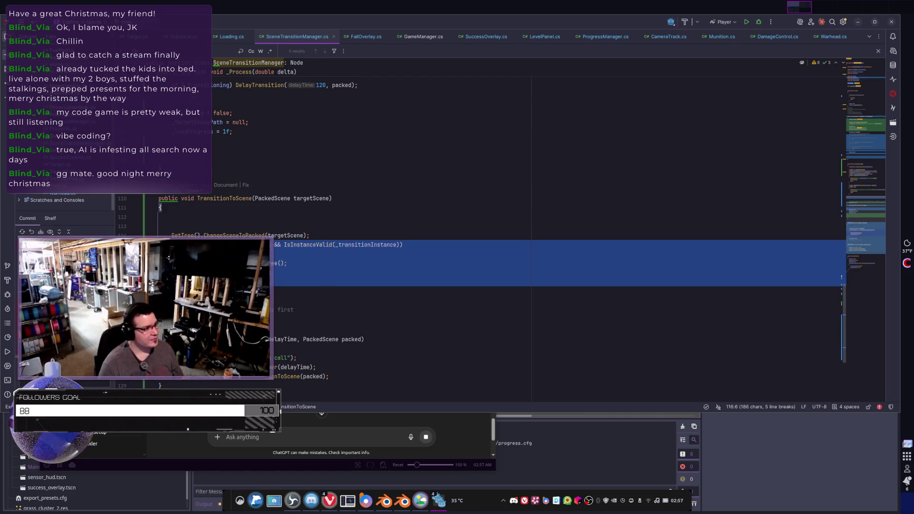
key(alt+shift+Down)
key(alt+shift+Down)
key(alt+shift+Down)
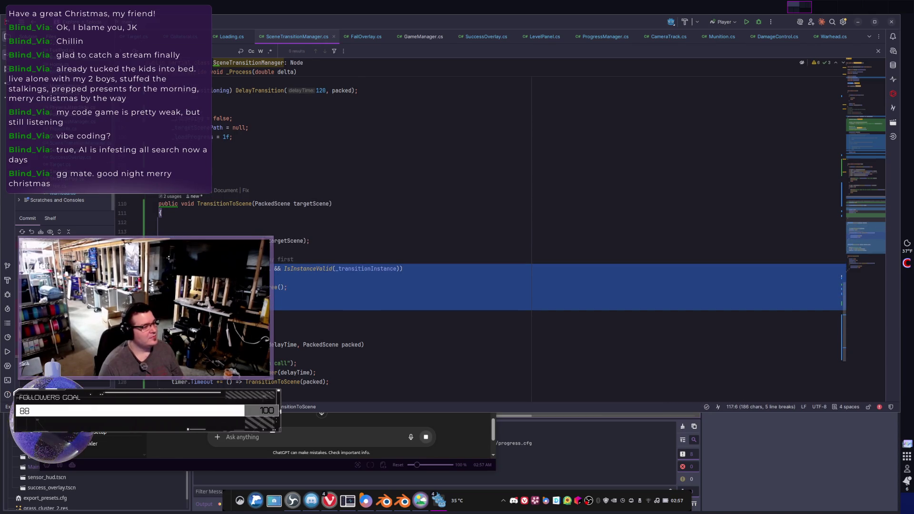
Move the overlay cleanup block and its comment above ChangeSceneToPacked(targetScene)
key(Down)
key(Down)
key(Down)
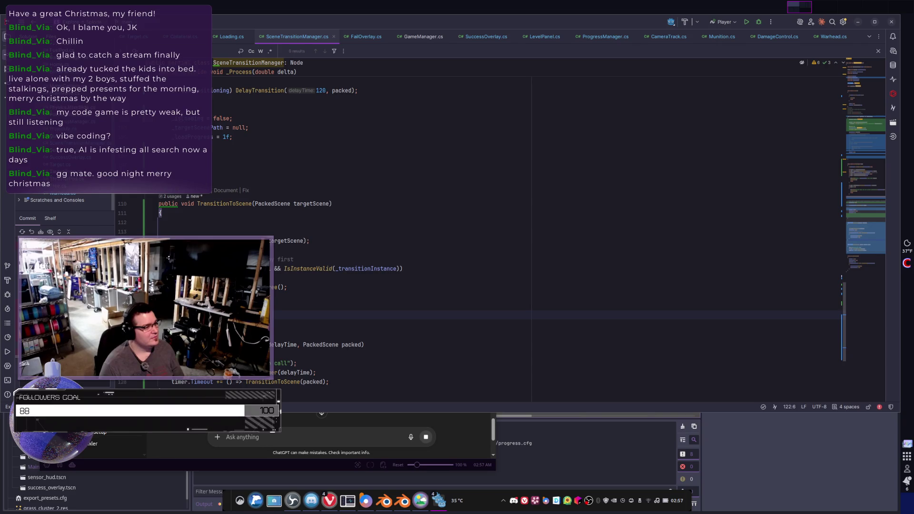
key(Up)
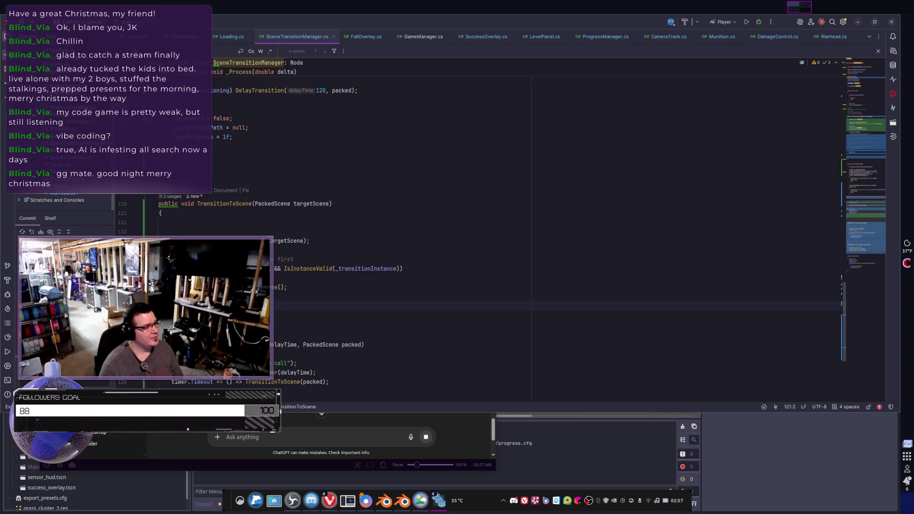
key(End)
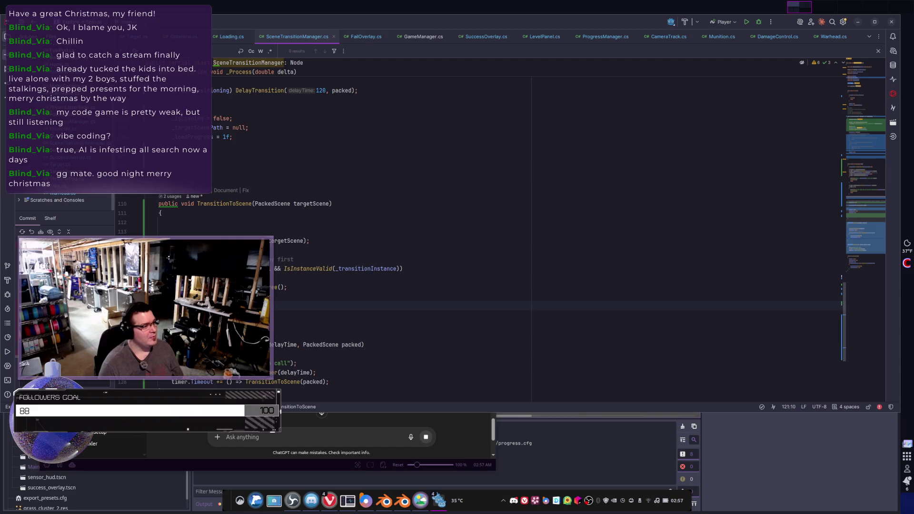
key(shift+Up)
key(shift+Up)
key(shift+Up)
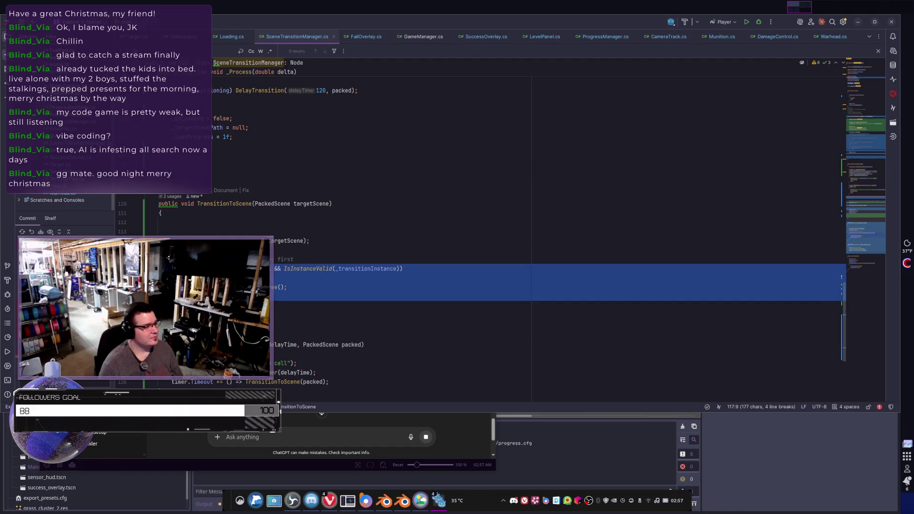
key(shift+Up)
key(alt+shift+Up)
key(alt+shift+Up)
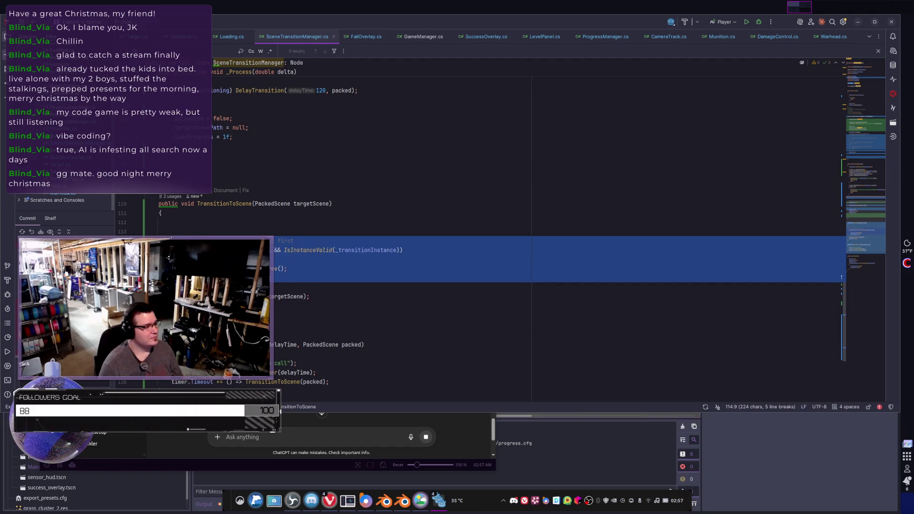
click(333, 305)
Check the relocated cleanup block and the timer lines in DelayTransition
scroll(295, 254, down, 3)
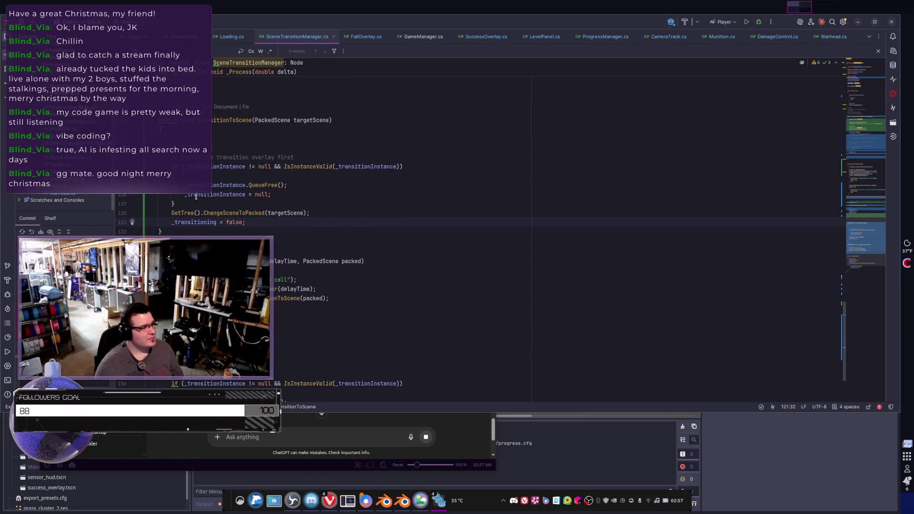
click(194, 212)
key(shift+Up)
key(shift+Up)
key(shift+Up)
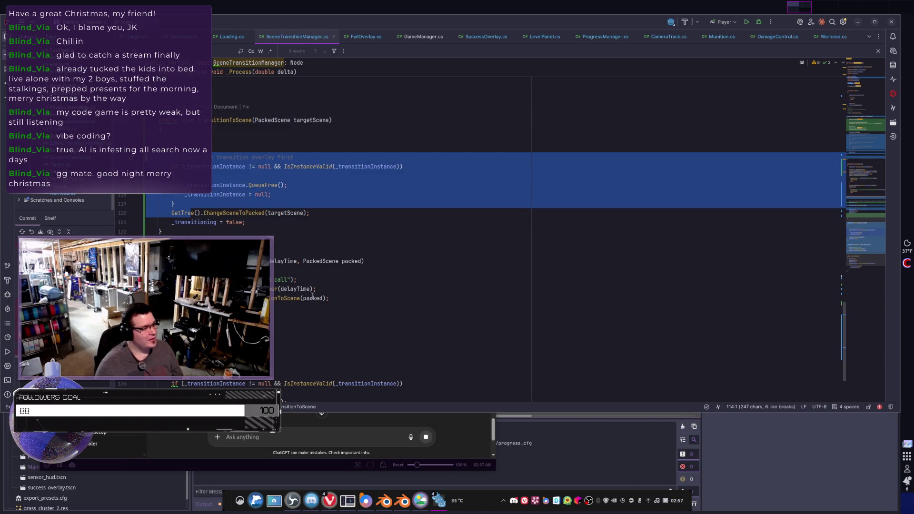
drag(345, 307, 156, 280)
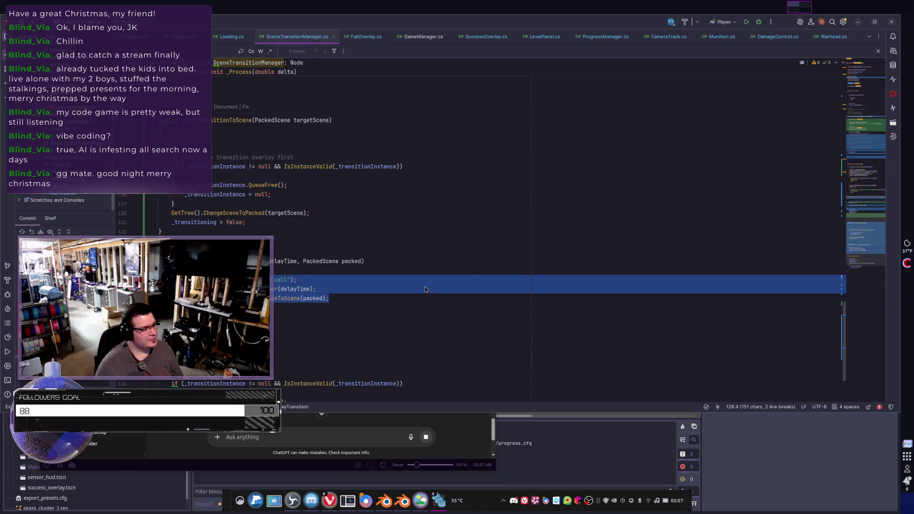
scroll(425, 289, up, 13)
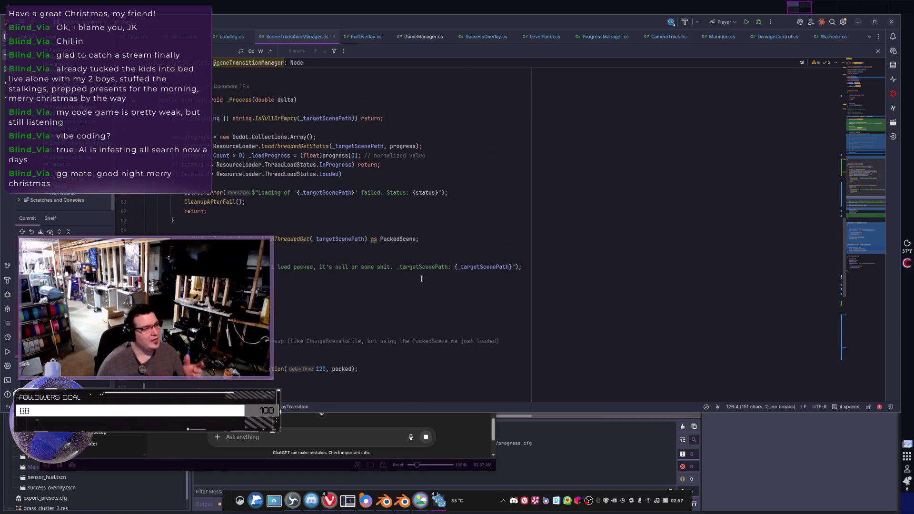
scroll(421, 279, up, 10)
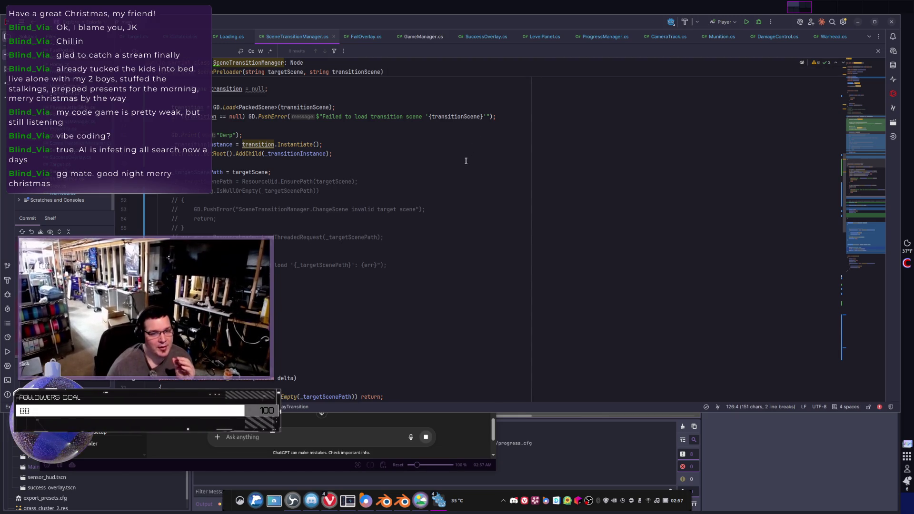
scroll(461, 174, up, 4)
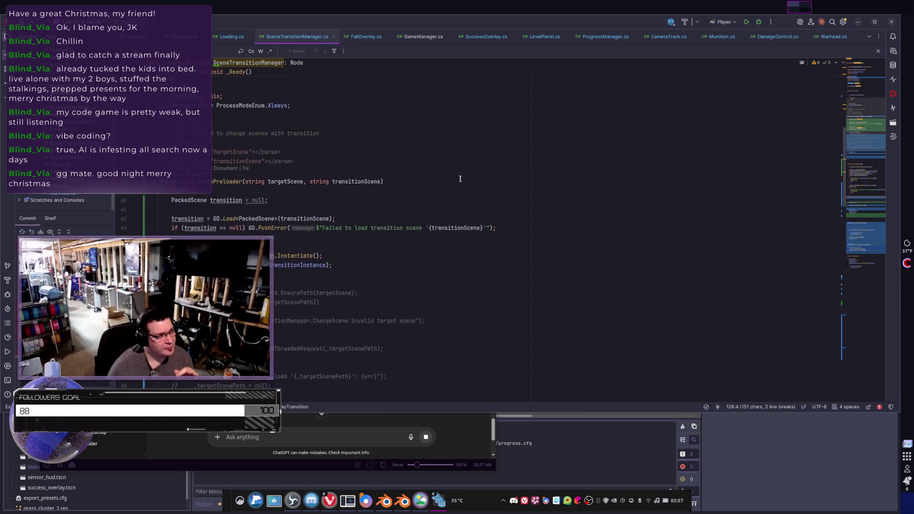
scroll(460, 178, up, 5)
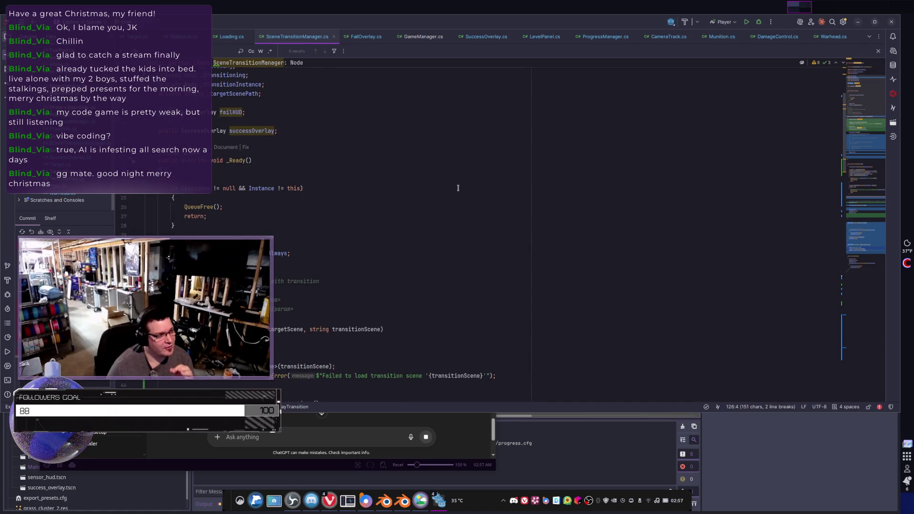
scroll(458, 188, down, 7)
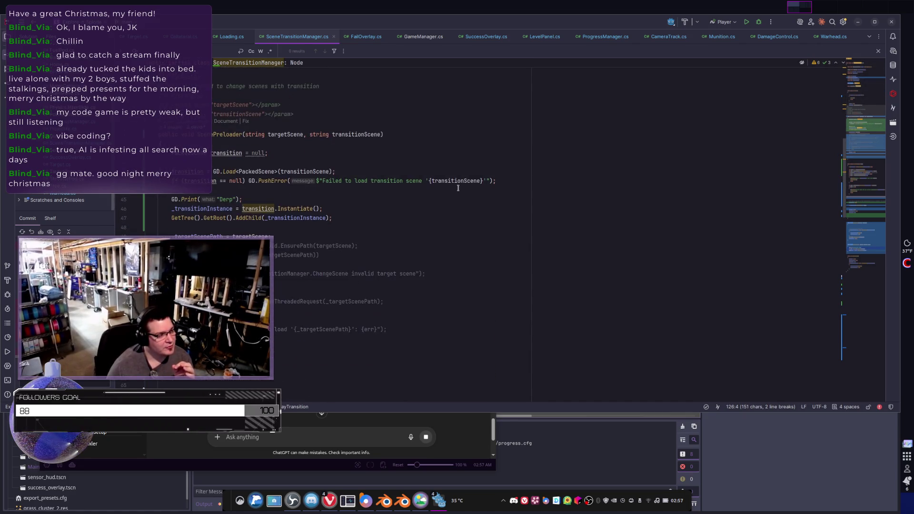
click(339, 211)
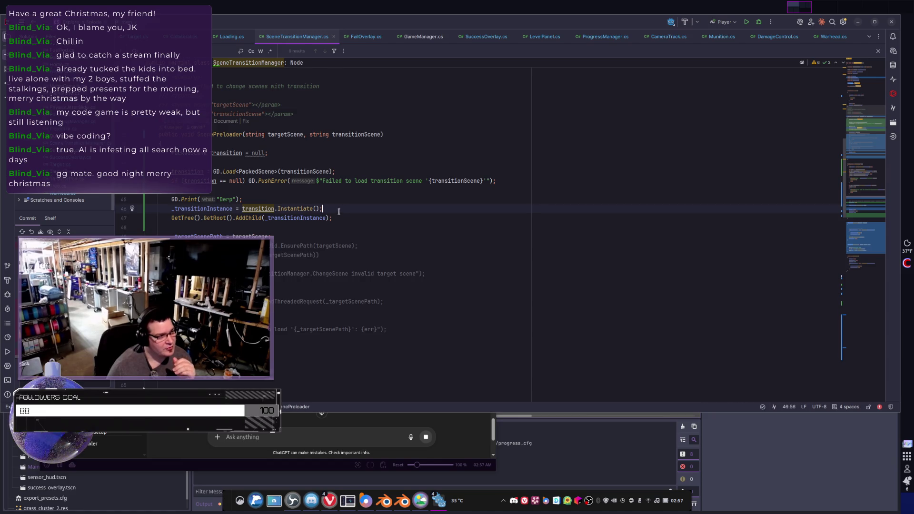
drag(332, 218, 109, 211)
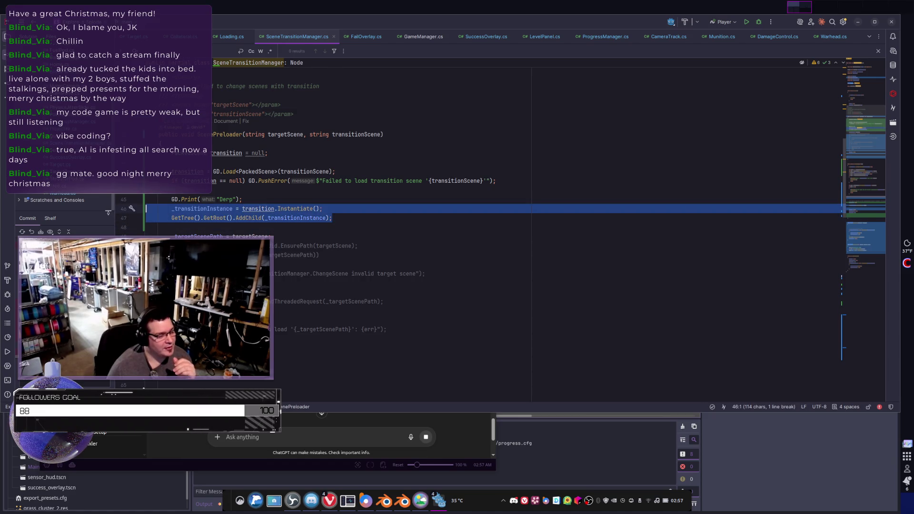
drag(257, 199, 155, 199)
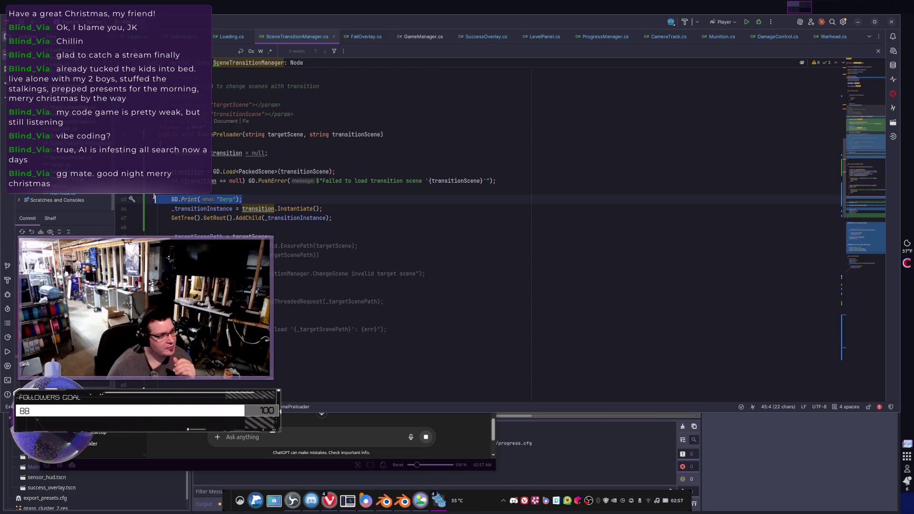
drag(337, 208, 119, 208)
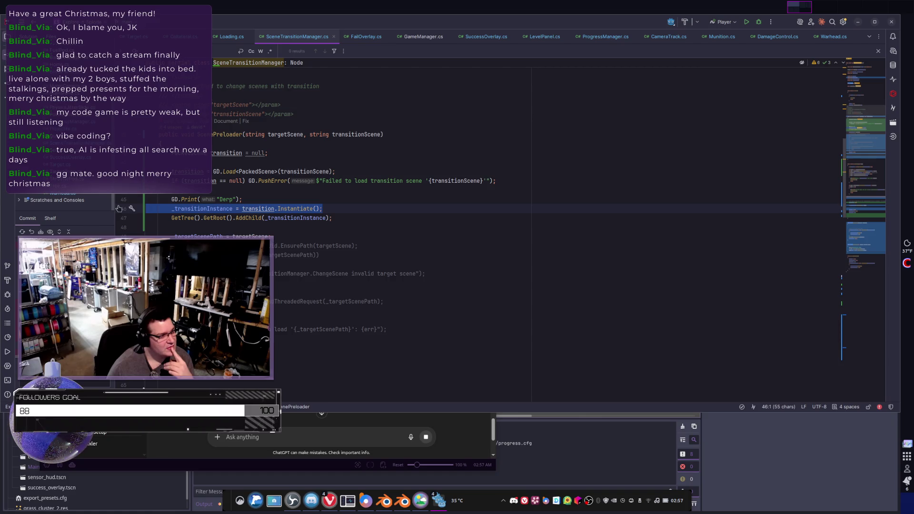
key(Left)
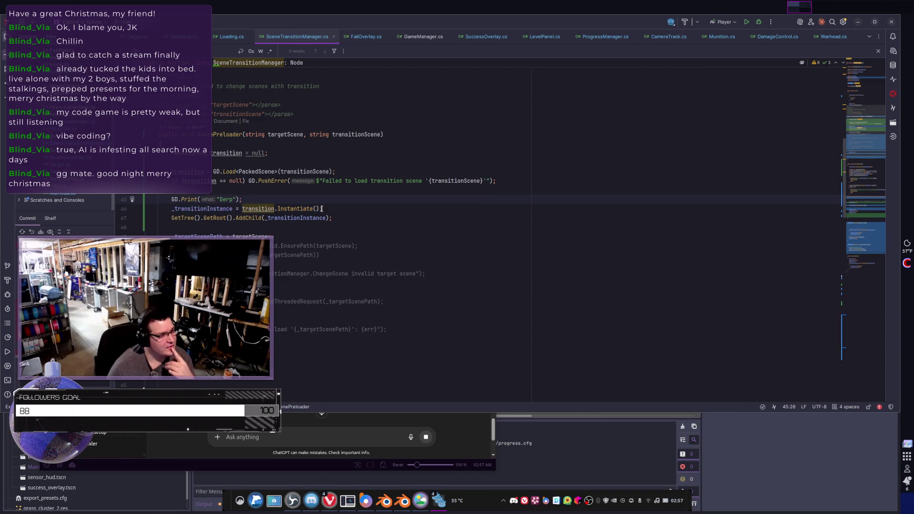
click(358, 135)
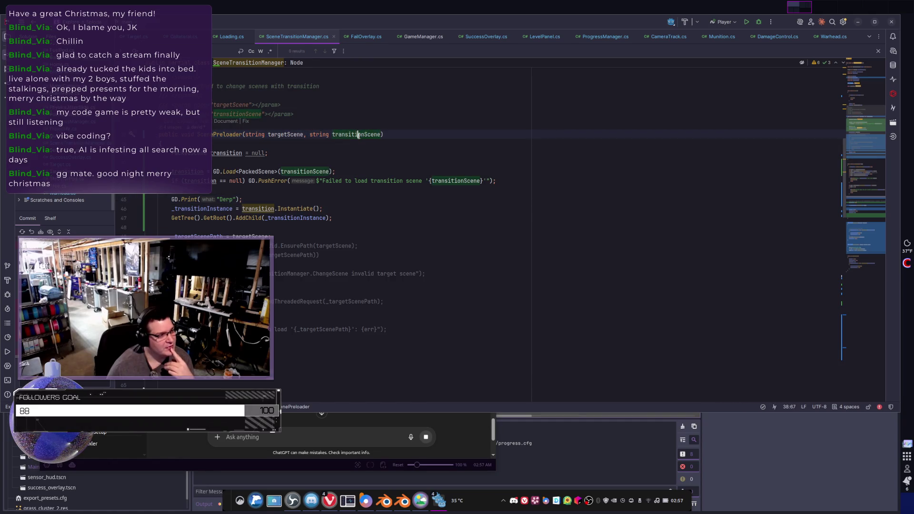
double_click(358, 134)
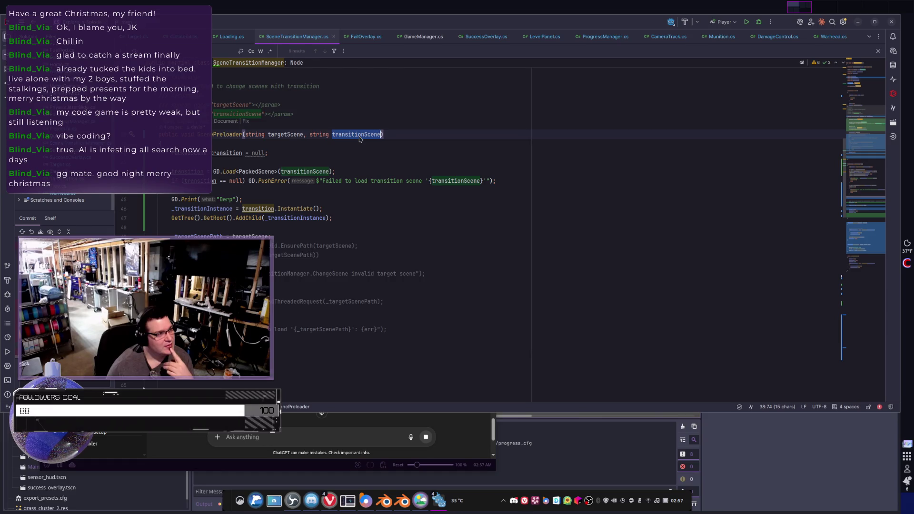
ctrl+click(179, 130)
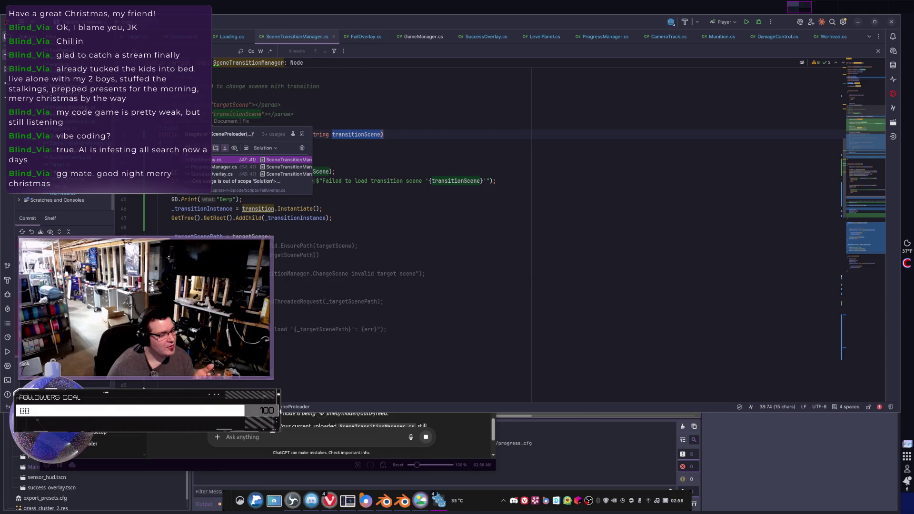
Browse the ScenePreloader usages and jump from LevelPanel.cs to StartLevel in ProgressManager.cs
key(Down)
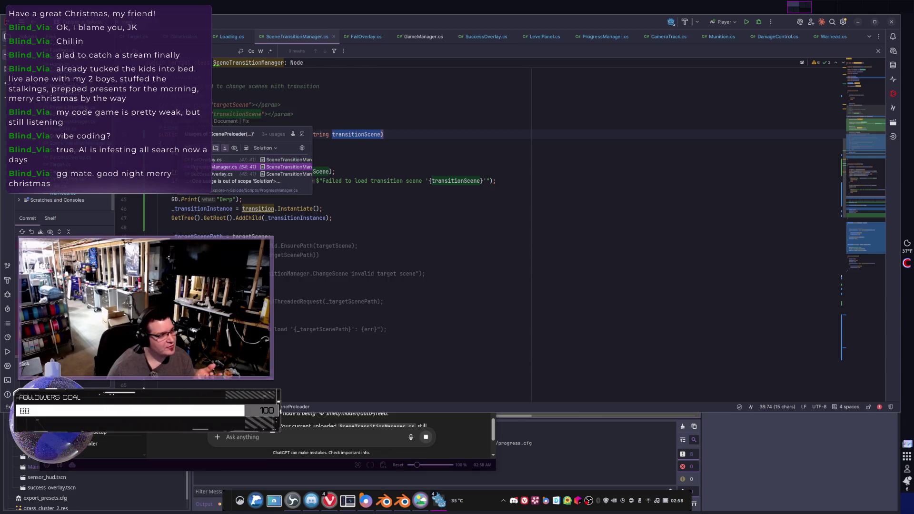
key(Up)
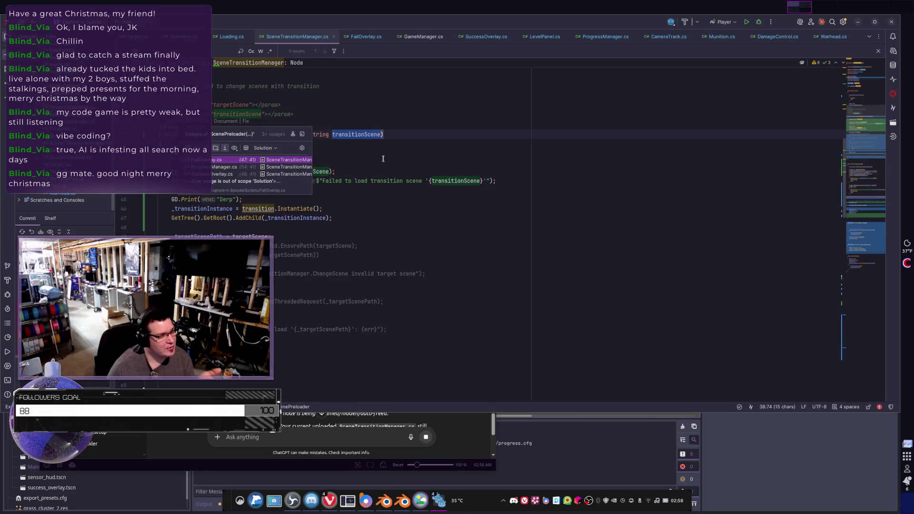
click(383, 158)
click(544, 36)
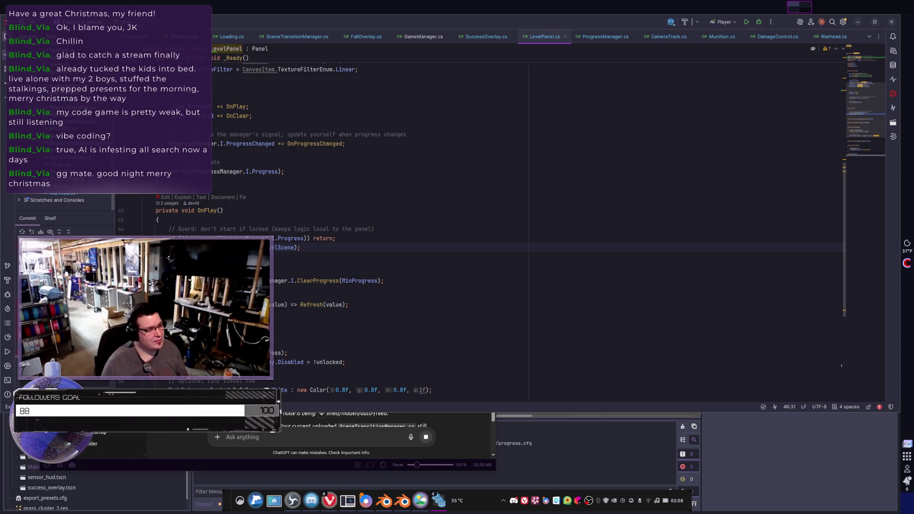
key(F12)
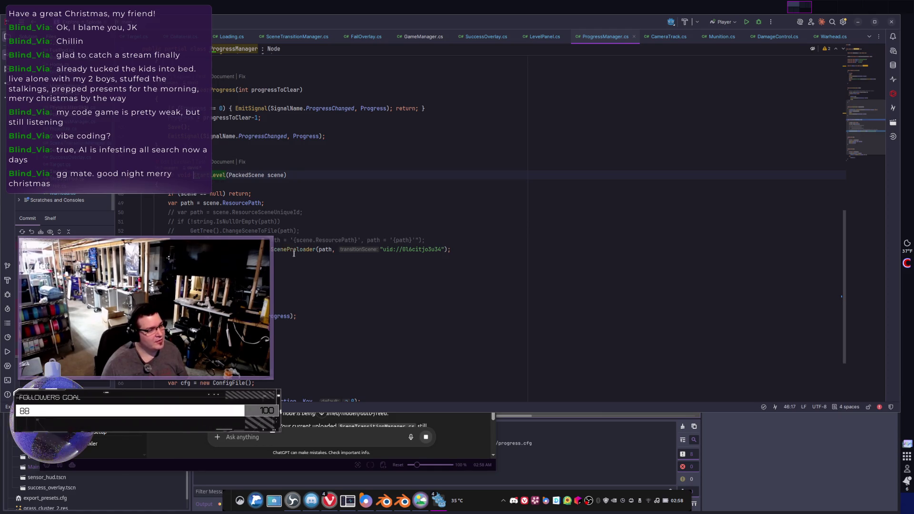
From ScenePreloader's declaration, follow its usage into ProgressManager.cs and select the transition scene uid
ctrl+click(293, 251)
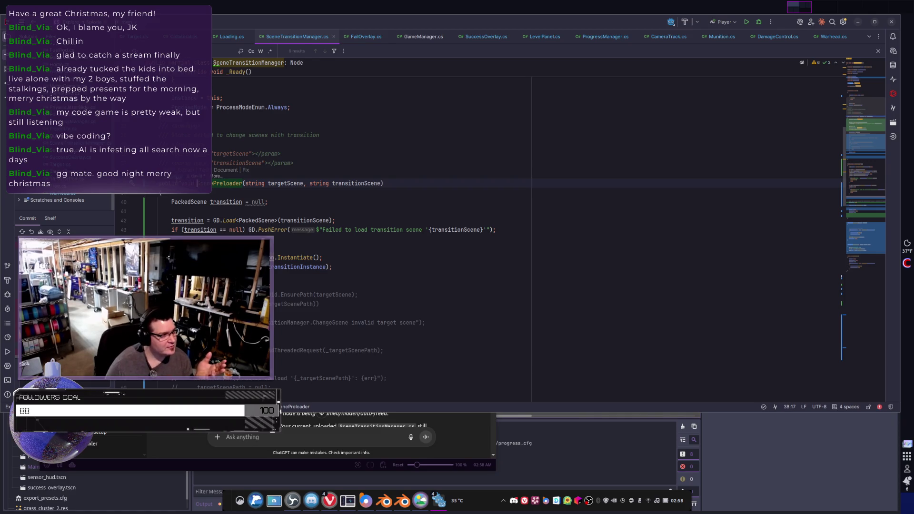
ctrl+click(209, 183)
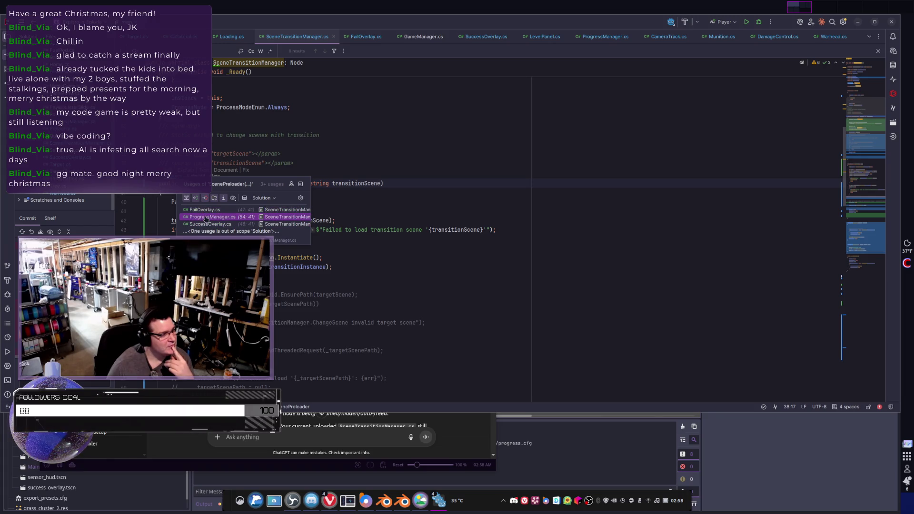
click(205, 217)
scroll(330, 257, up, 1)
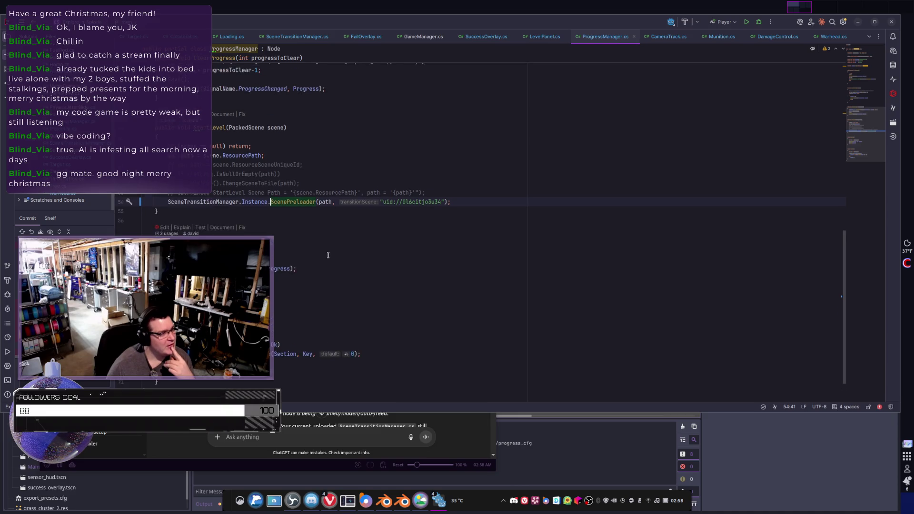
ctrl+click(289, 205)
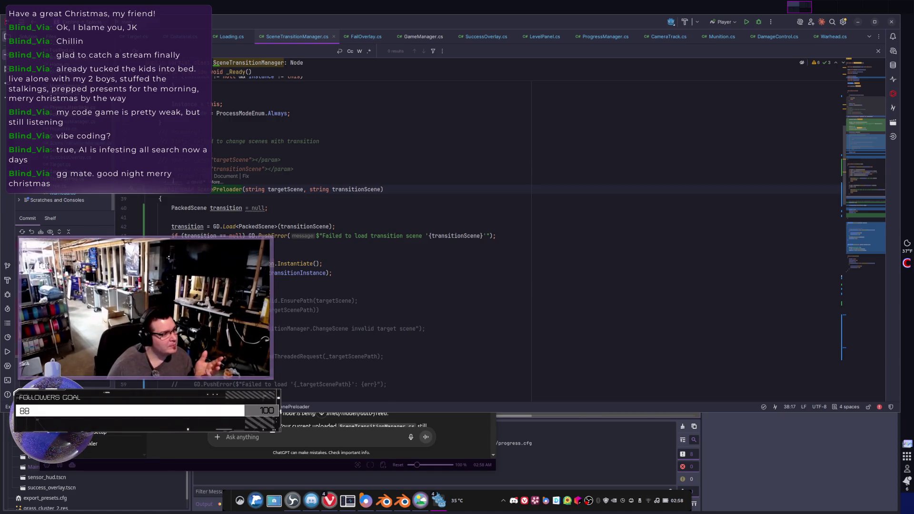
ctrl+click(215, 189)
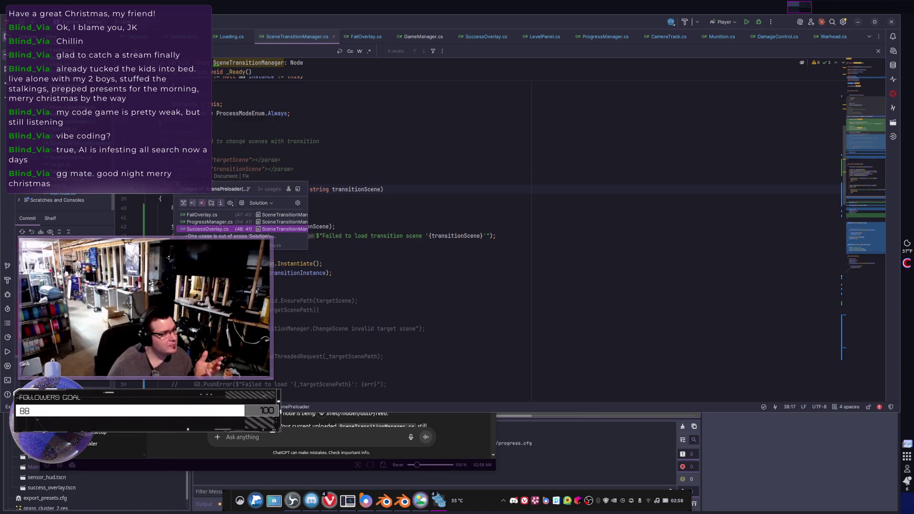
click(206, 222)
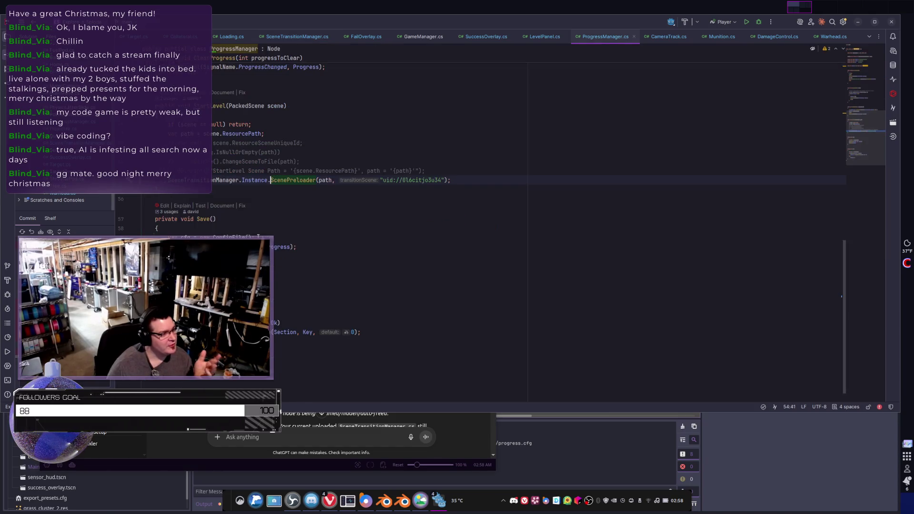
double_click(422, 180)
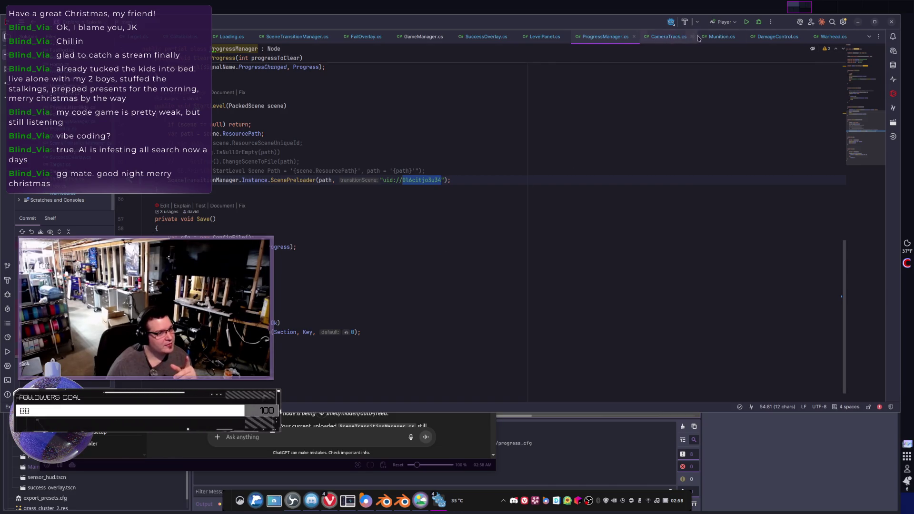
Copy the transition uid 0l6citjo3u34 from SuccessOverlay.cs's ScenePreloader call
click(473, 40)
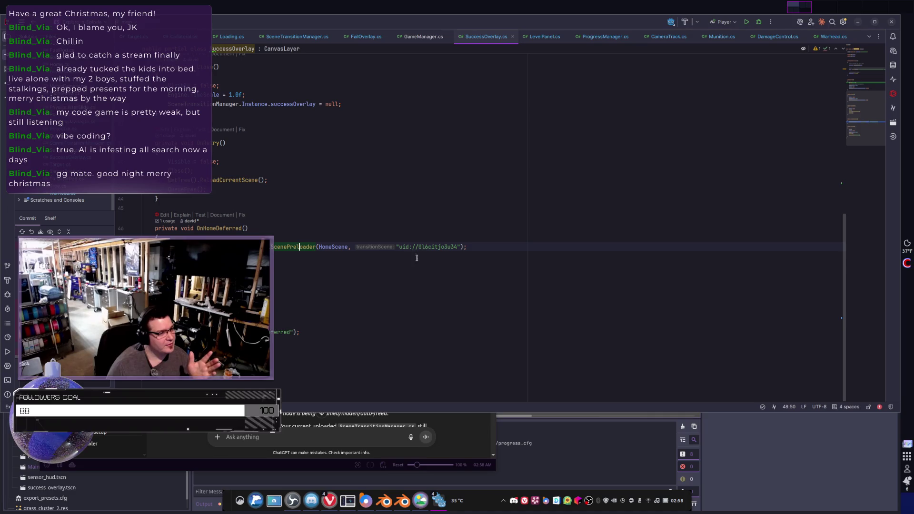
click(427, 247)
double_click(432, 246)
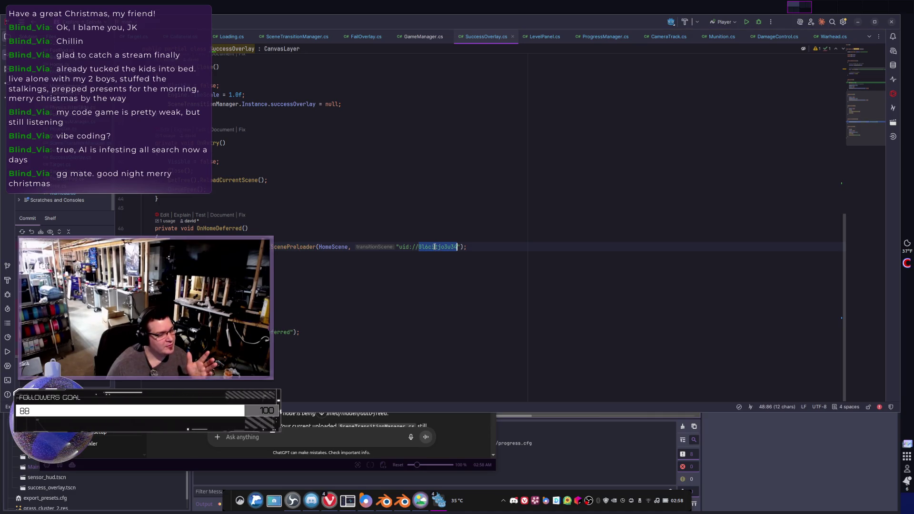
right_click(433, 246)
click(463, 278)
Paste the uid beside ProgressManager.cs's call to compare, then delete the stray paste
click(603, 37)
right_click(465, 181)
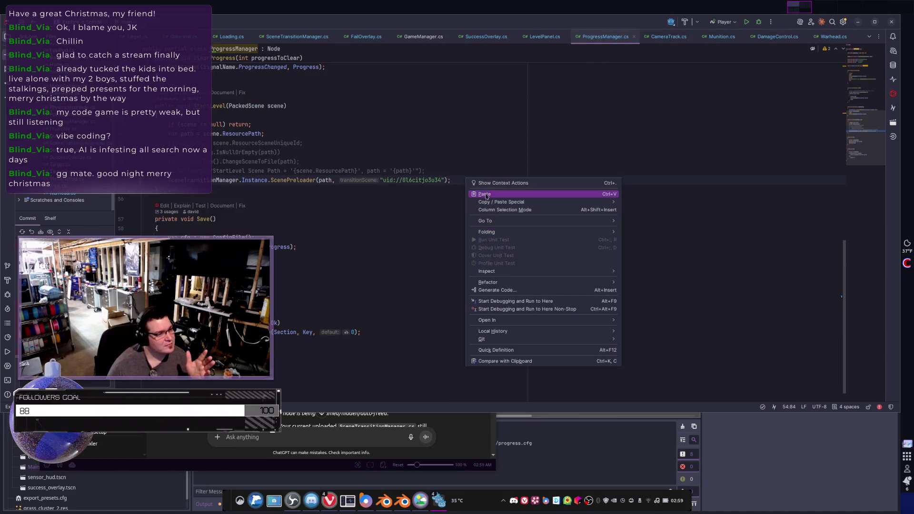
click(485, 193)
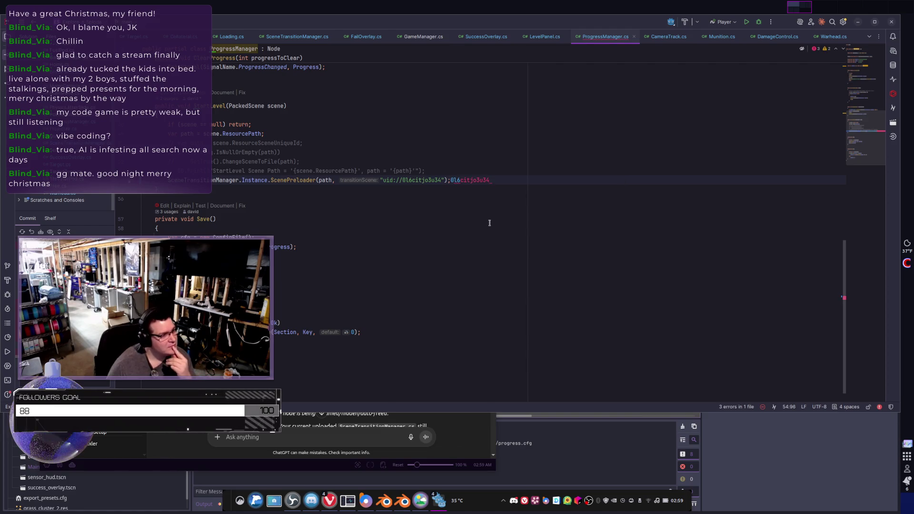
key(ctrl+shift+Left)
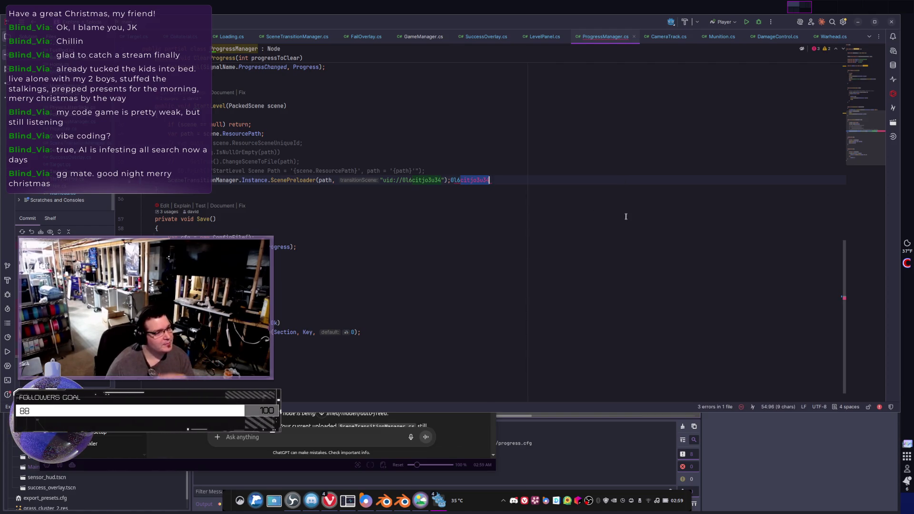
key(BackSpace)
key(BackSpace)
key(BackSpace)
click(626, 216)
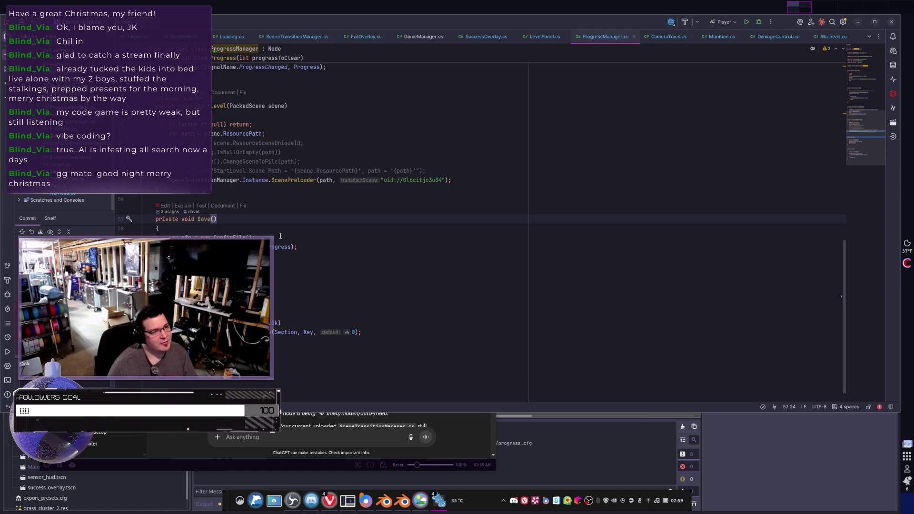
Compare against FailOverlay.cs's uid the same way, remove the paste, and return to SuccessOverlay.cs
key(ctrl+Tab)
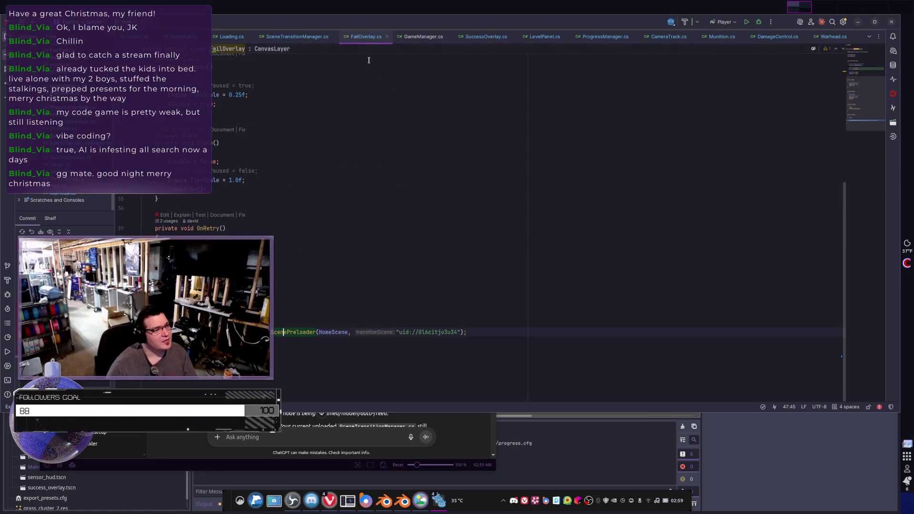
right_click(497, 328)
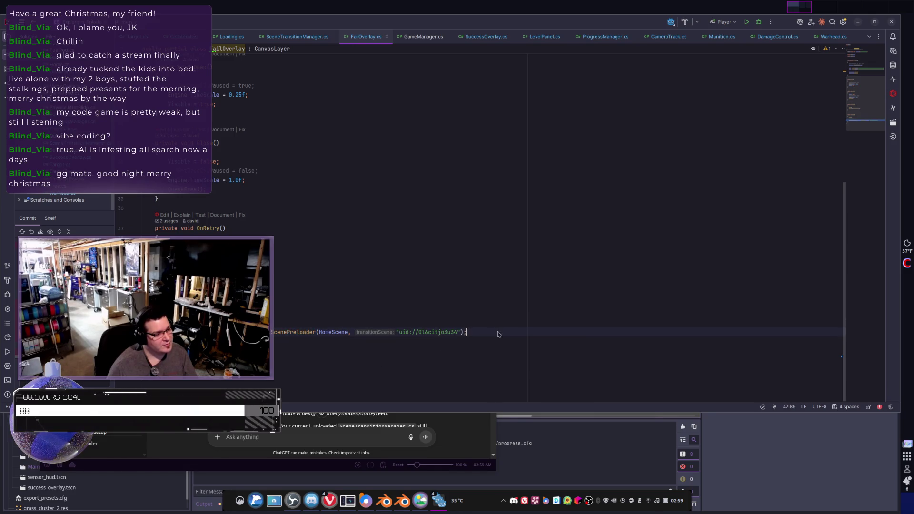
click(519, 340)
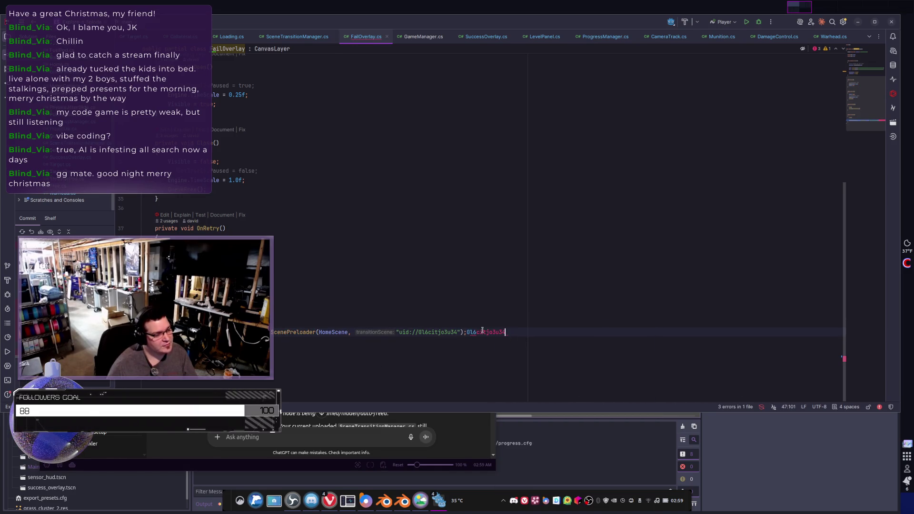
key(BackSpace)
key(BackSpace)
key(BackSpace)
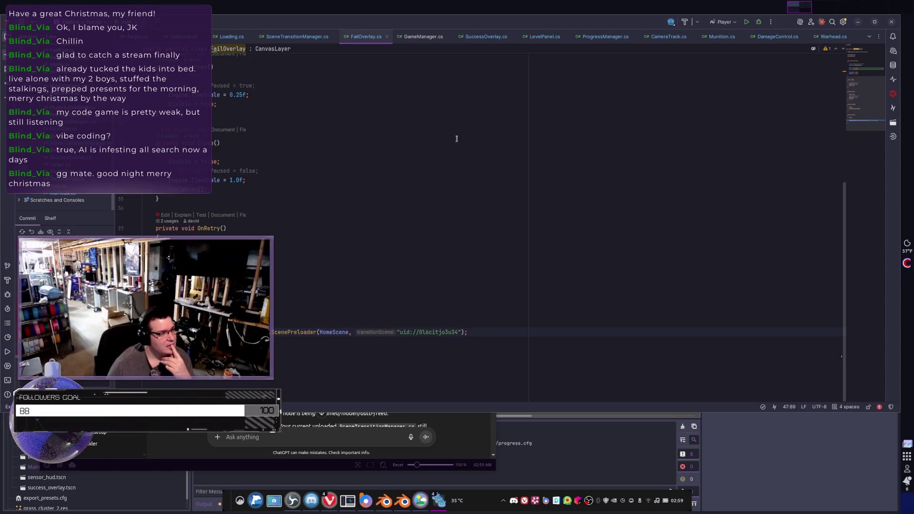
click(476, 38)
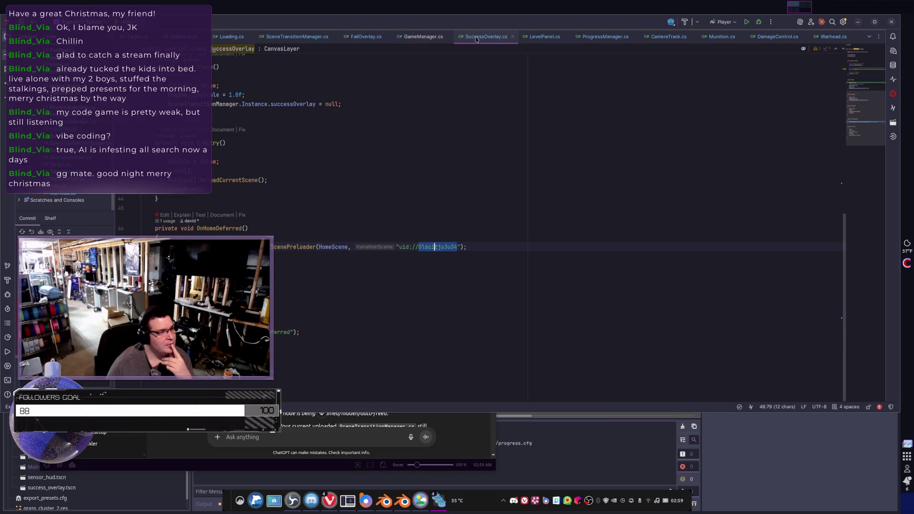
Inspect the GetTree().GetRoot().AddChild line in ScenePreloader, then bring ChatGPT's reply forward
click(297, 37)
scroll(377, 197, up, 2)
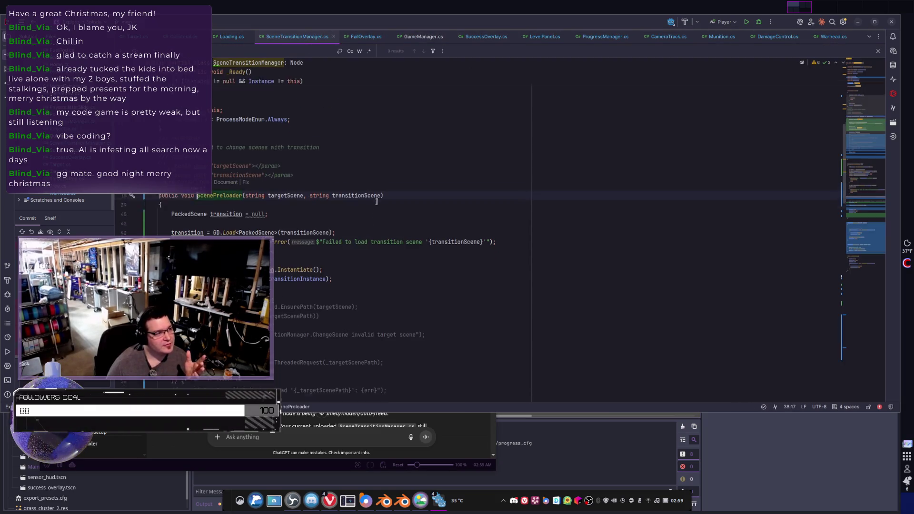
scroll(378, 197, down, 3)
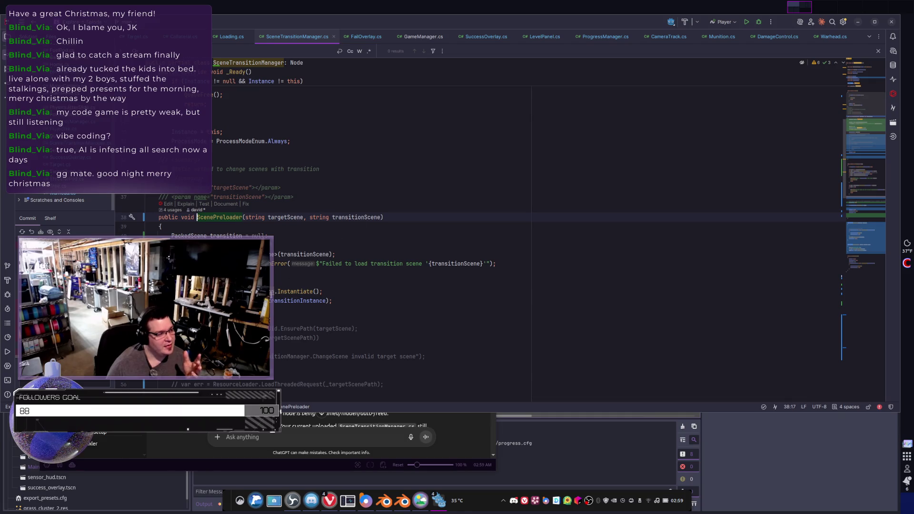
scroll(356, 282, down, 3)
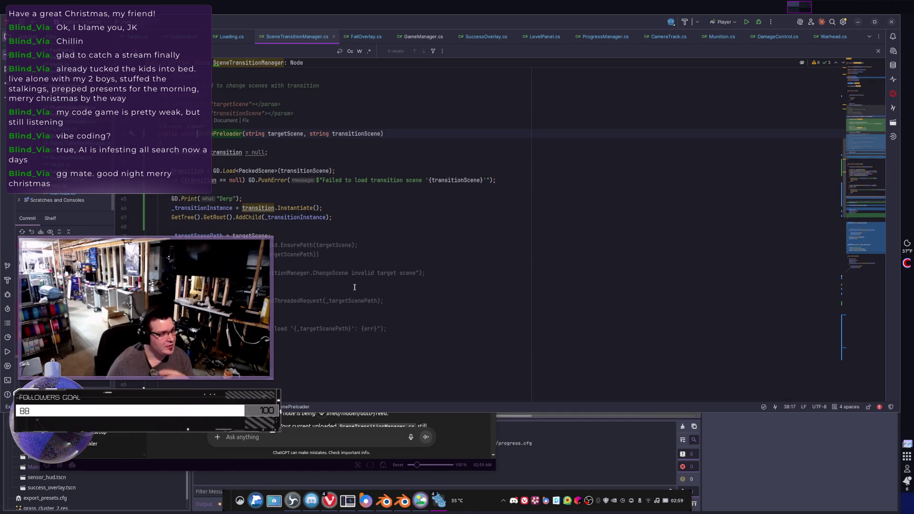
drag(172, 215, 236, 217)
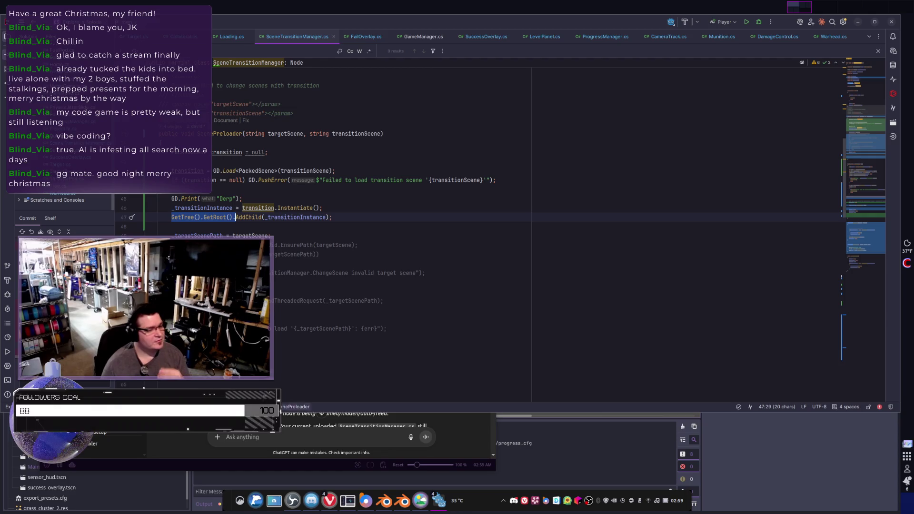
click(190, 439)
scroll(284, 340, down, 5)
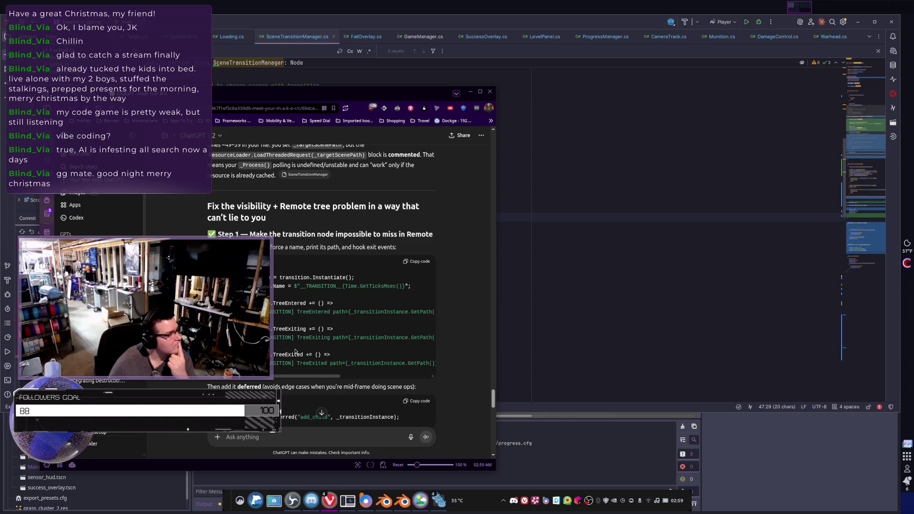
Read the transition-node suggestion and start replying that the packed scene's subnode is already named
scroll(305, 338, down, 3)
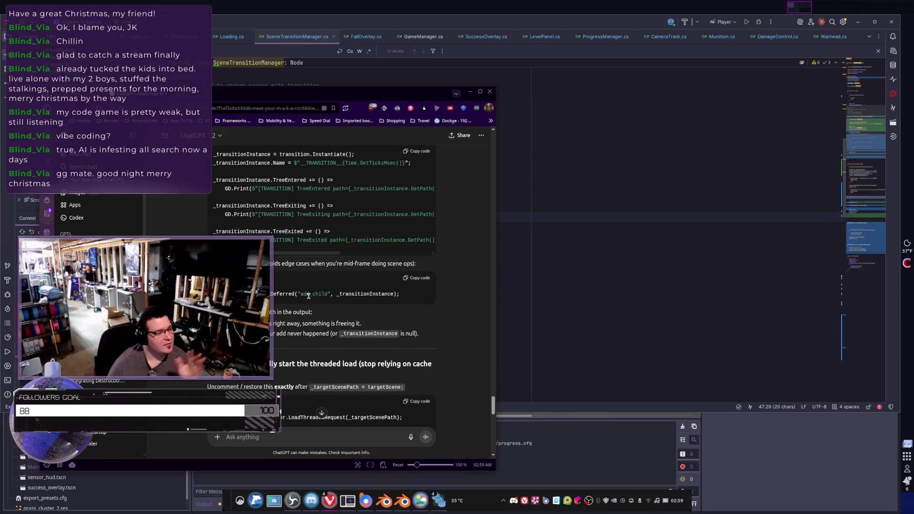
click(289, 432)
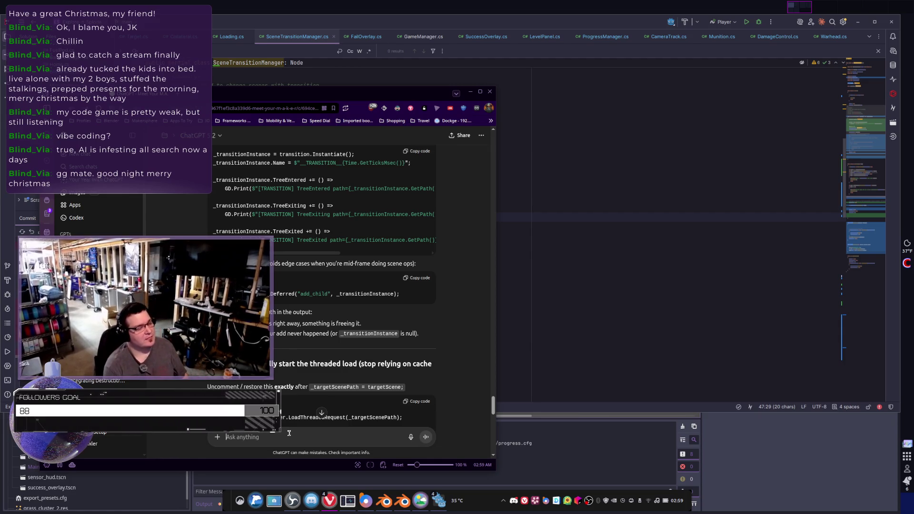
text(stop it,I)
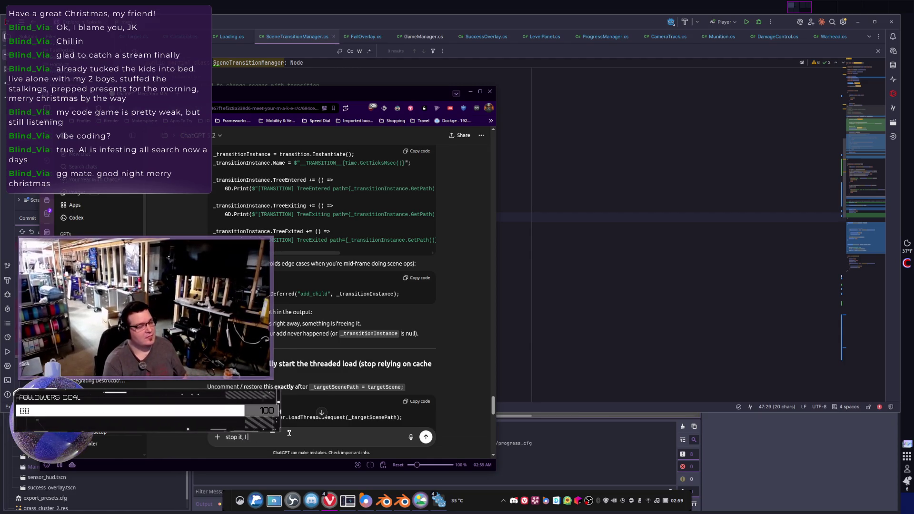
text( made sure to name the root n)
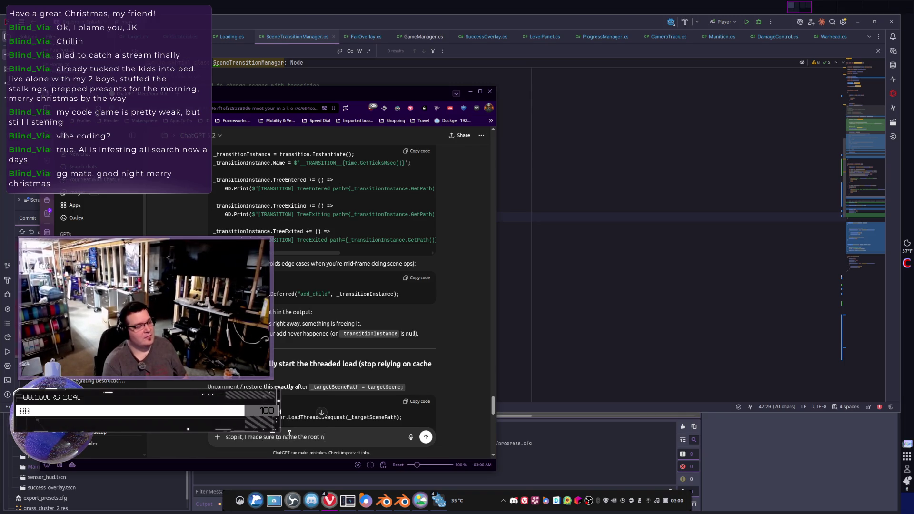
text(ode of the packedscene. )
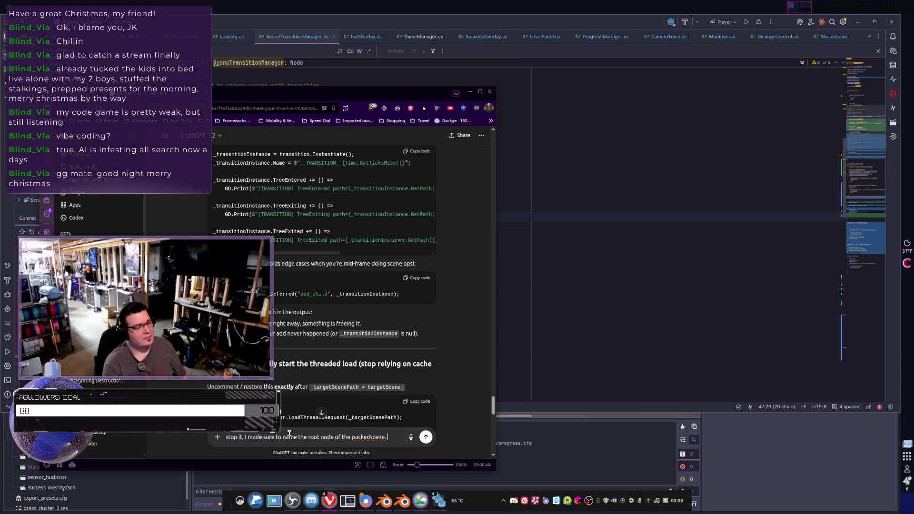
text(s not at issue.)
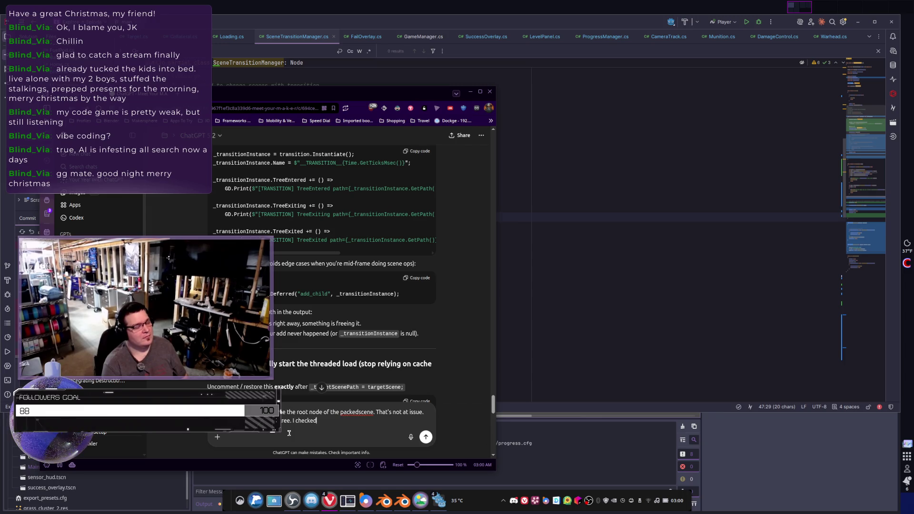
text( subnode.)
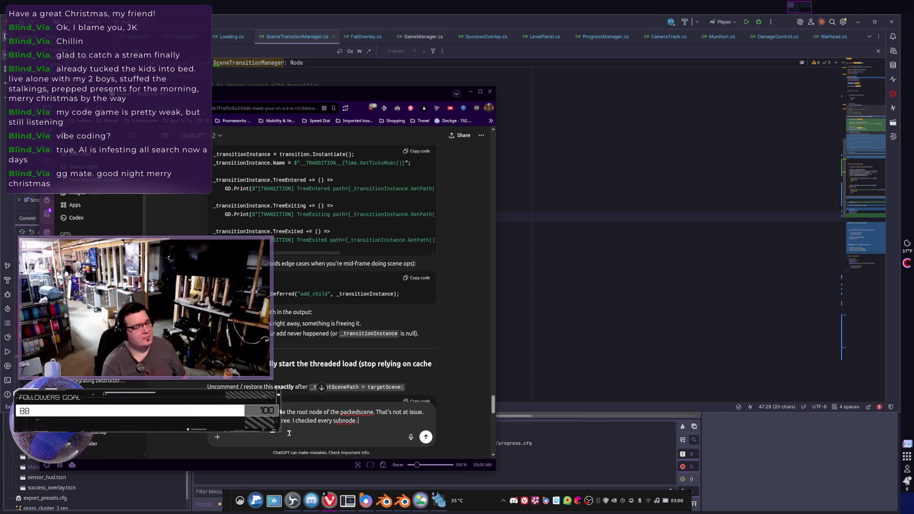
Send the pushback that the packed scene's root is named yet absent from the scene tree
key(Return)
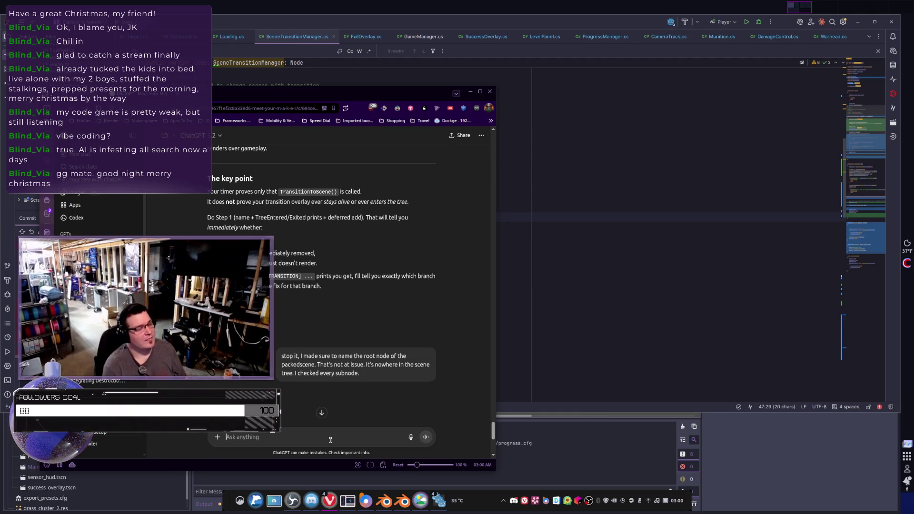
Tell ChatGPT the UID is verified and debug output shows loading, but the overlay never appears
text(I verified the UID)
text( well)
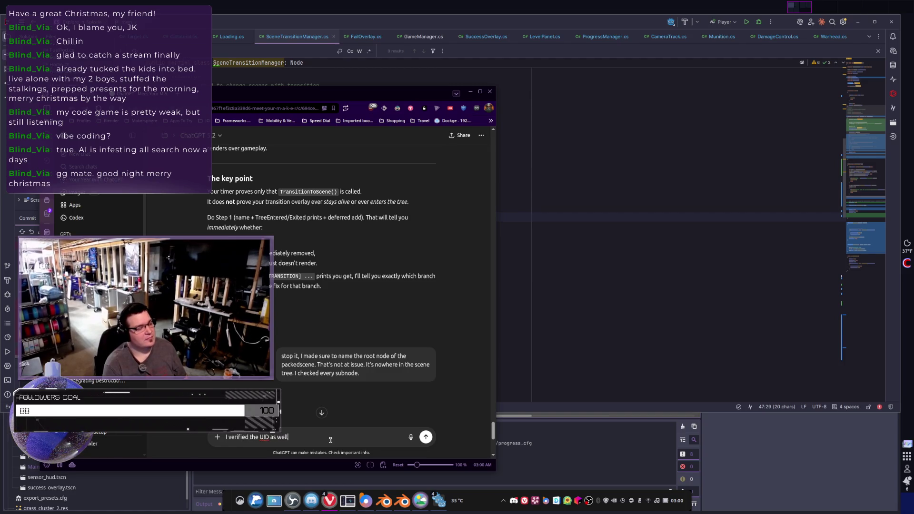
text(. I'ts sim)
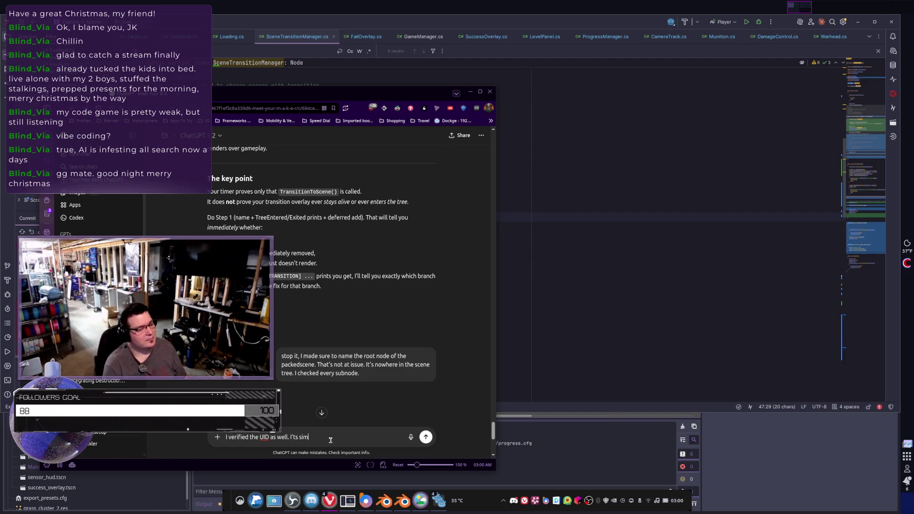
text( being loaded, as I can see debug values)
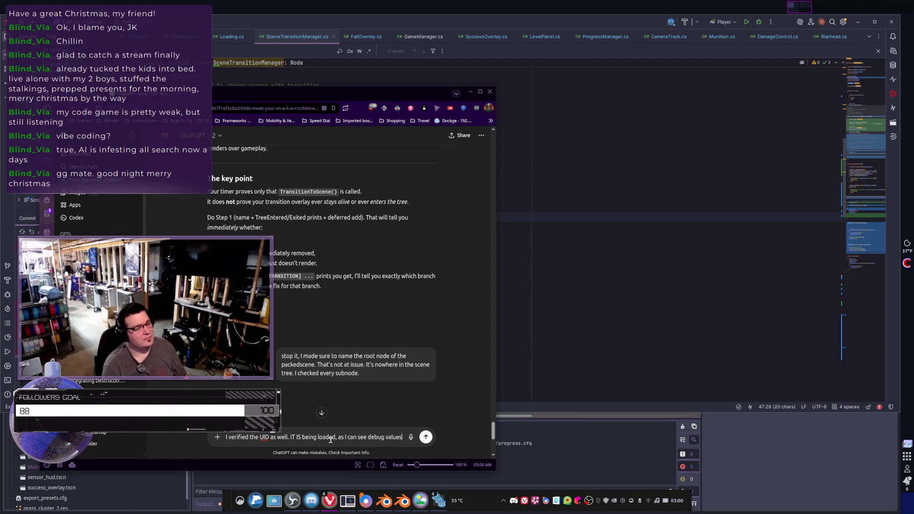
text(.)
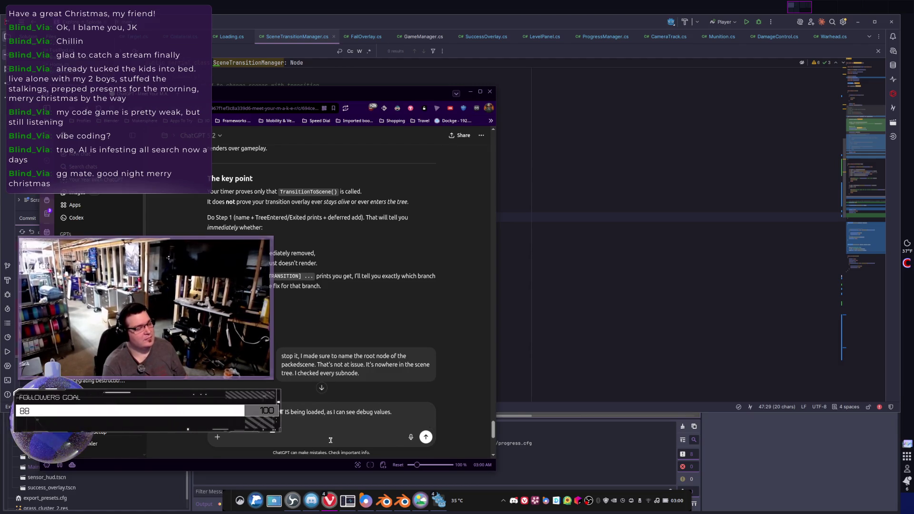
text(the scene tr)
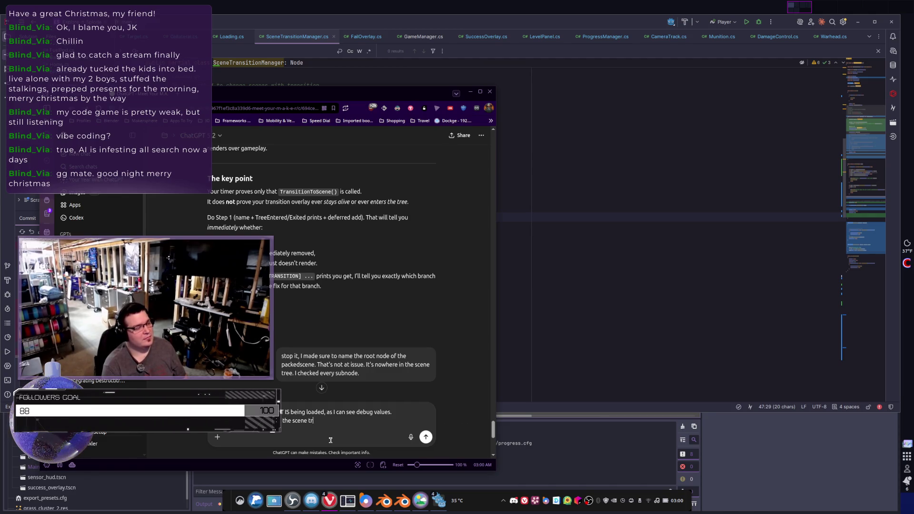
text( the ma)
text(vel menu,)
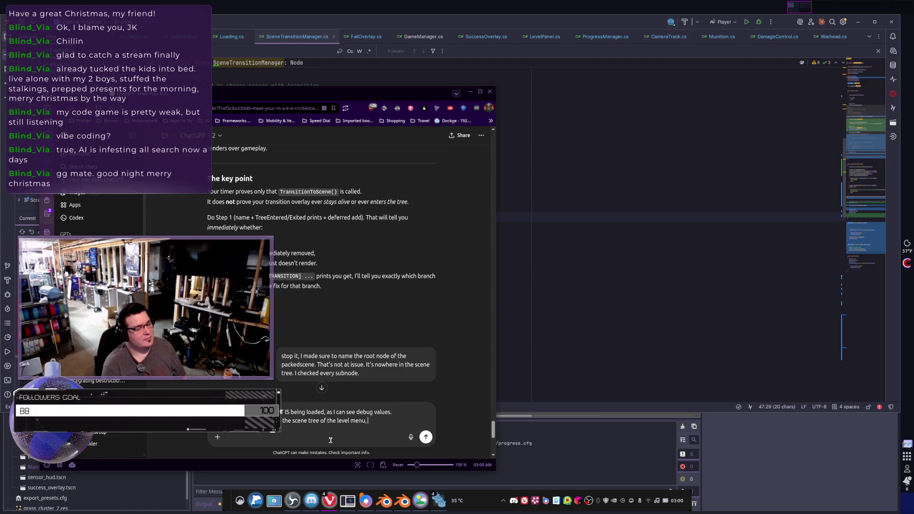
text( it's)
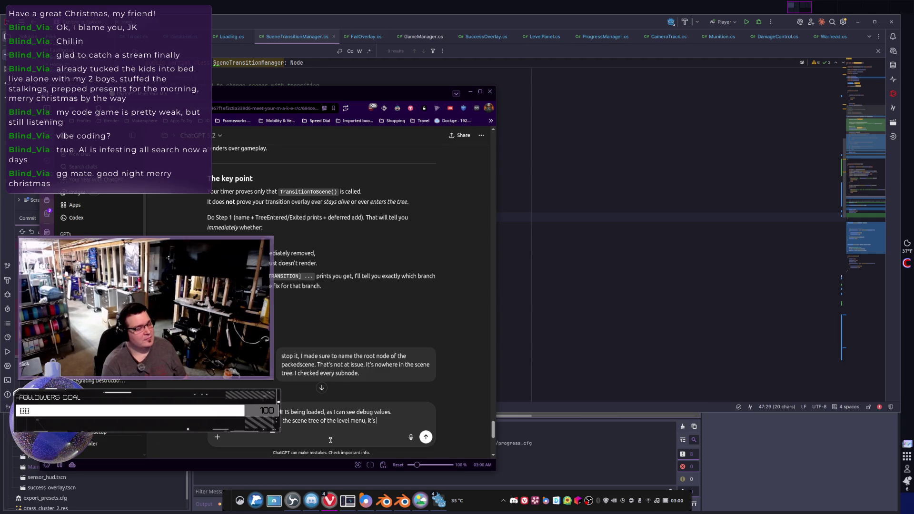
text( a phantom.)
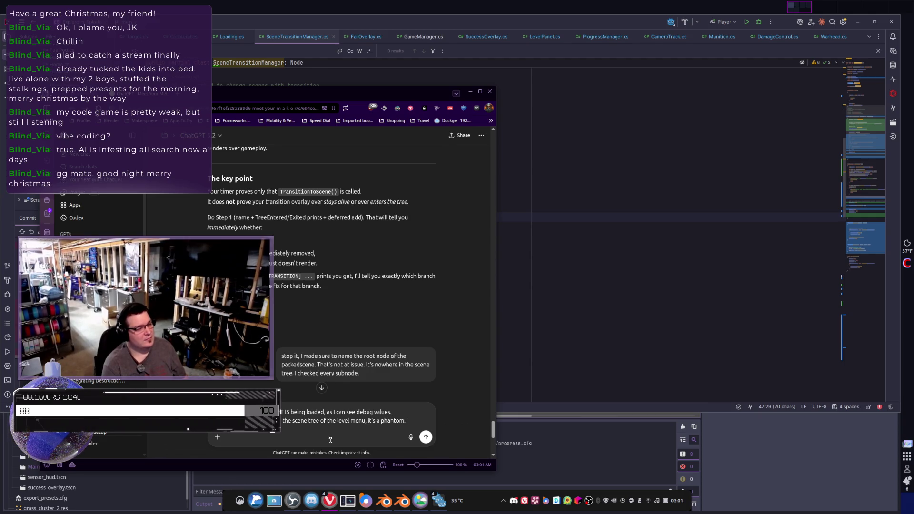
key(shift+Return)
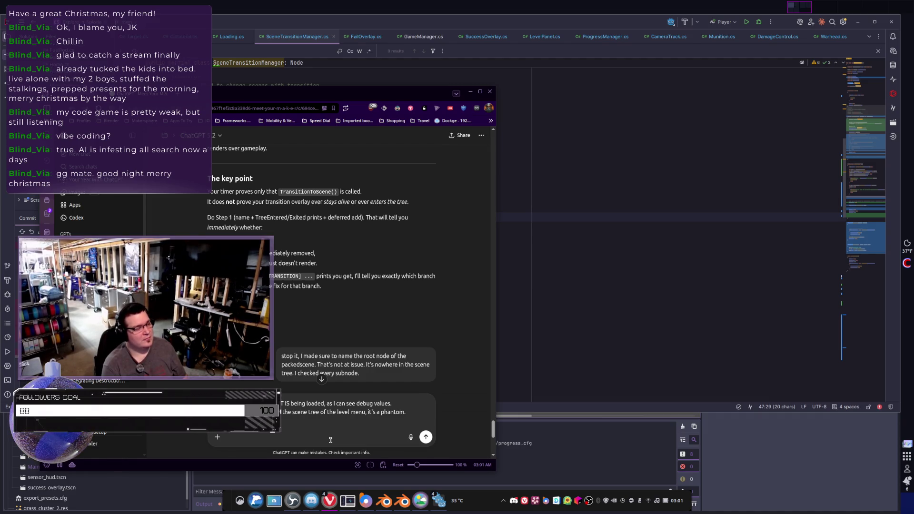
text(see IT (ui etc)
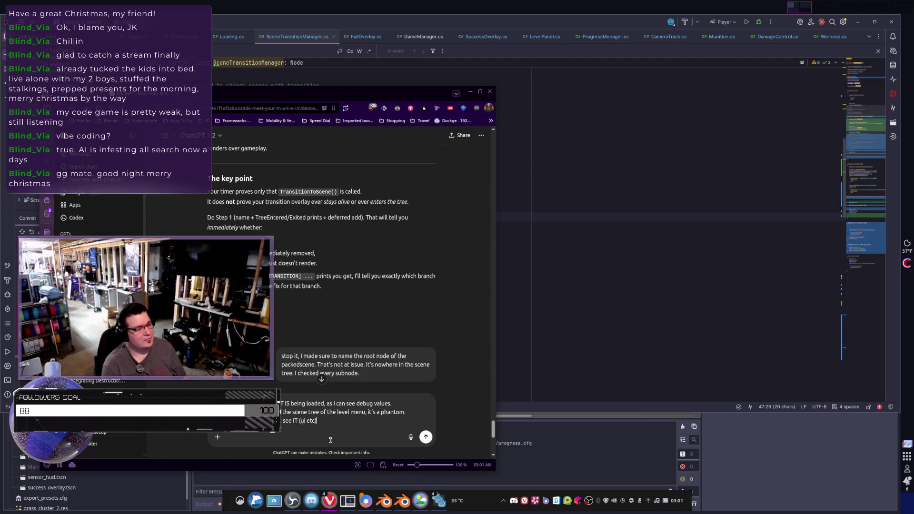
key(Return)
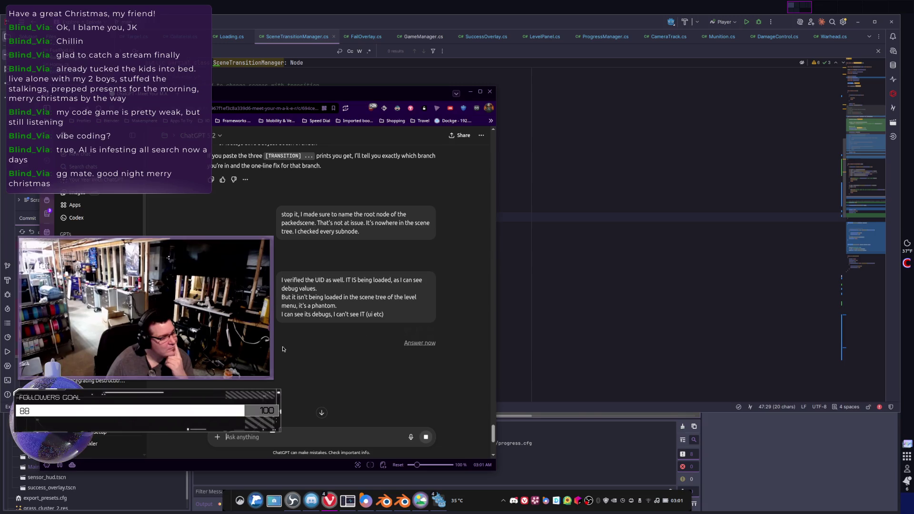
Let ChatGPT's phantom-overlay answer start streaming, then bring Rider's SceneTransitionManager.cs back to front
scroll(304, 362, down, 2)
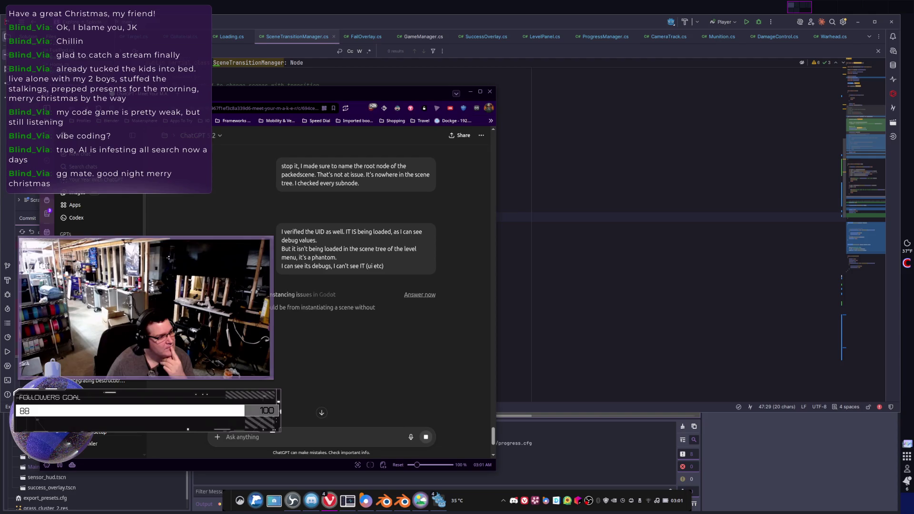
click(601, 271)
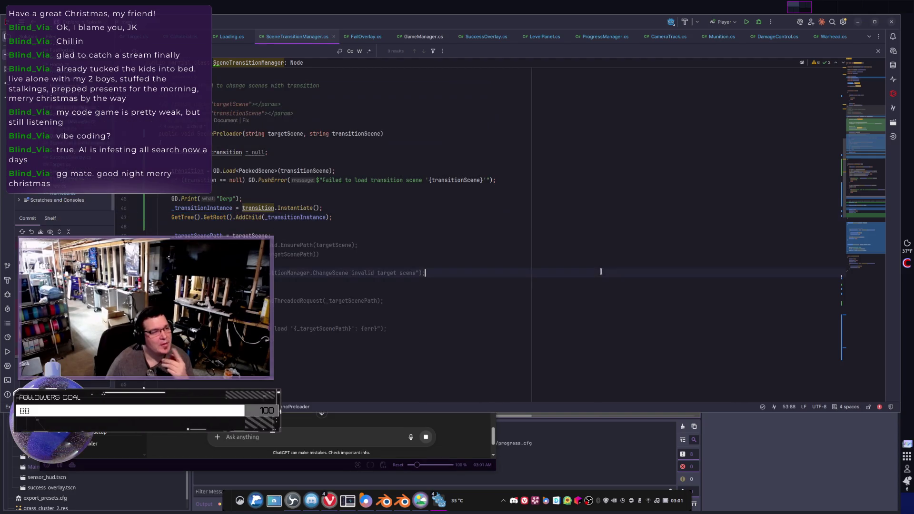
Select line 47's GetTree().GetRoot().AddChild(_transitionInstance) call, then return to ChatGPT
drag(343, 218, 143, 224)
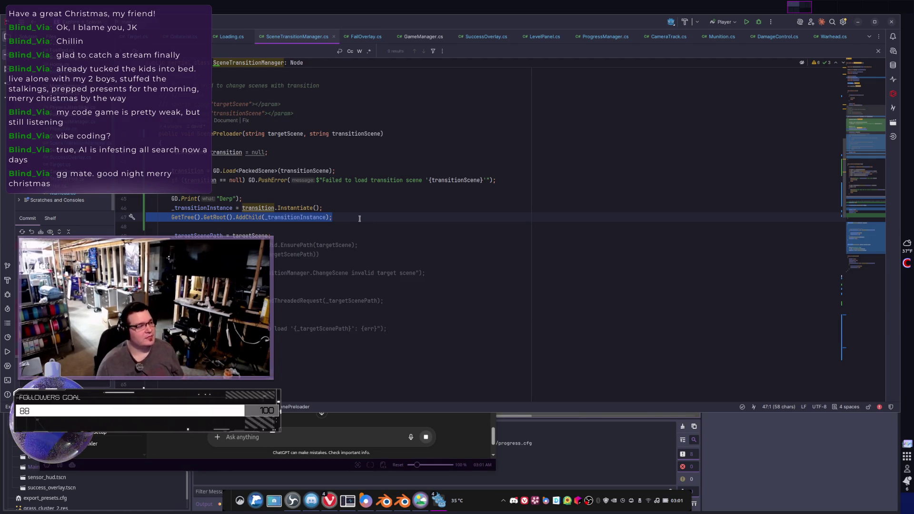
key(alt+Tab)
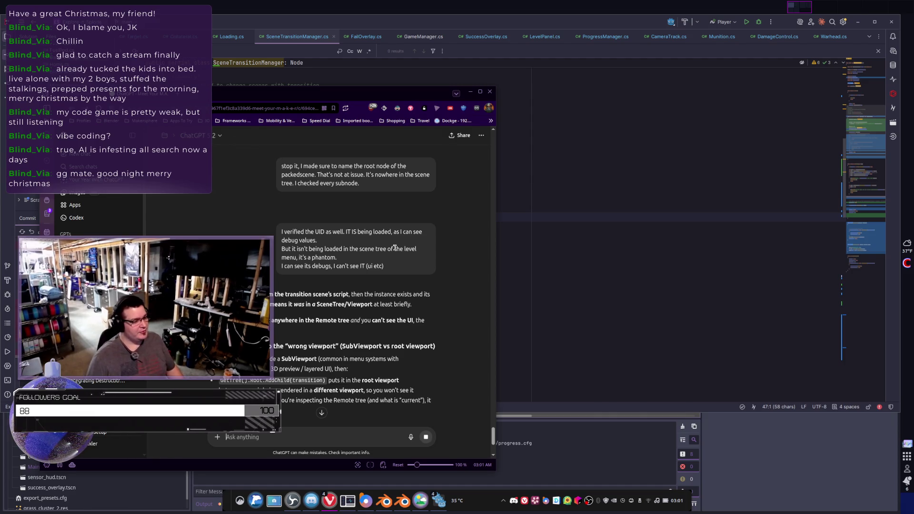
Read ChatGPT's advice to add the overlay deferred to the current scene's viewport, then return to Rider
scroll(345, 309, down, 2)
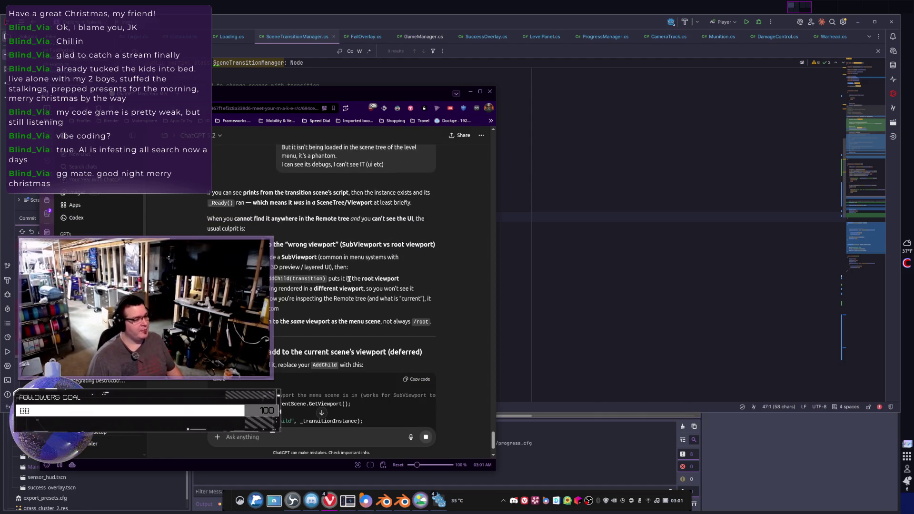
scroll(316, 298, down, 2)
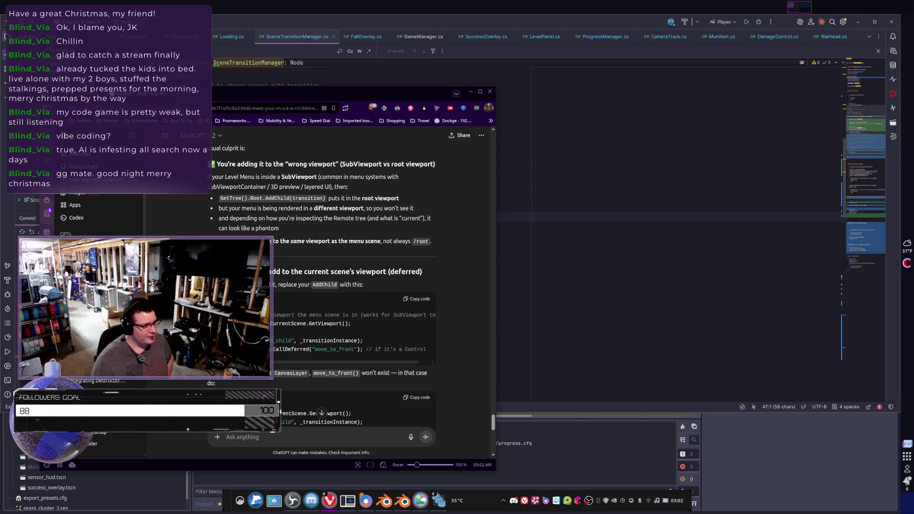
key(alt+Tab)
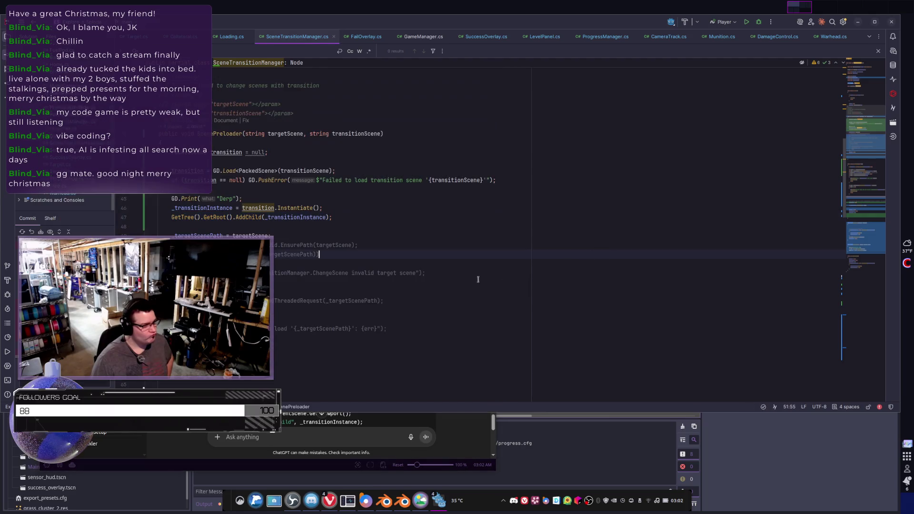
Put the caret at the end of line 47's root AddChild call, then go back to ChatGPT
click(350, 212)
click(350, 216)
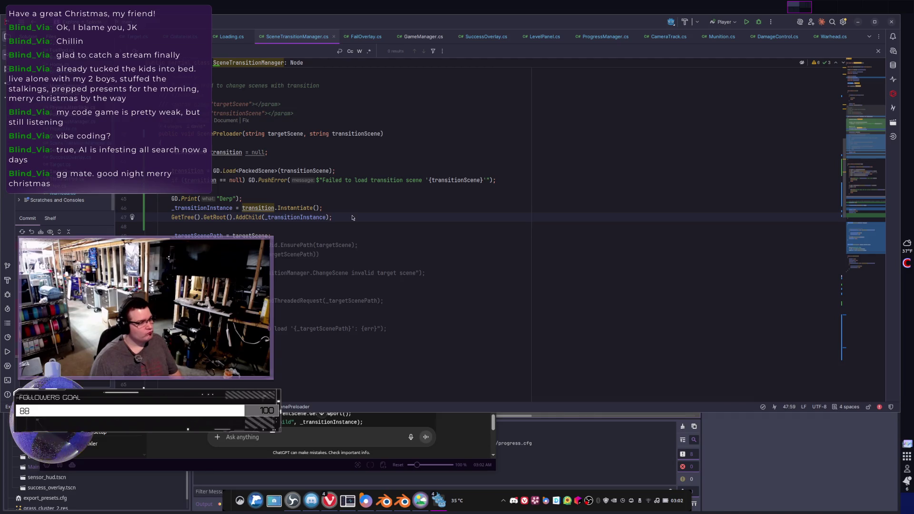
key(alt+Tab)
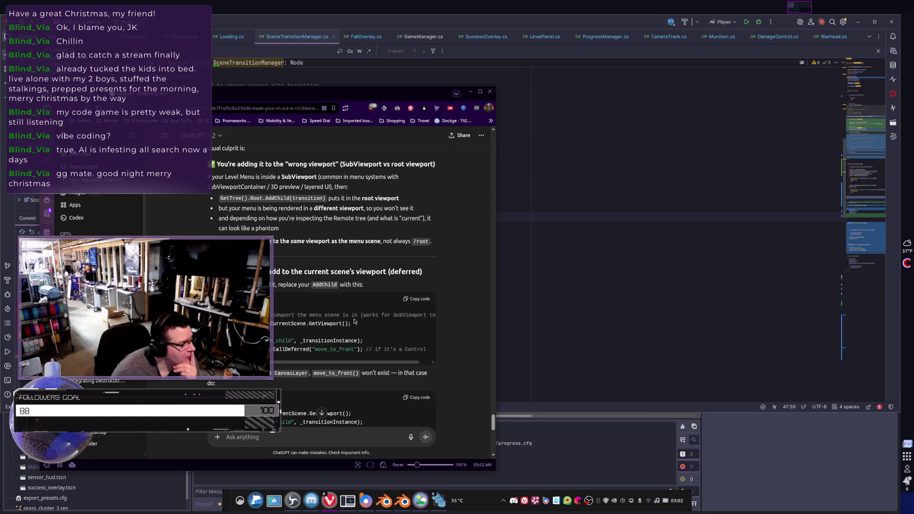
Examine ChatGPT's suggested deferred add_child and move_to_front code, then return to Rider
drag(271, 340, 324, 340)
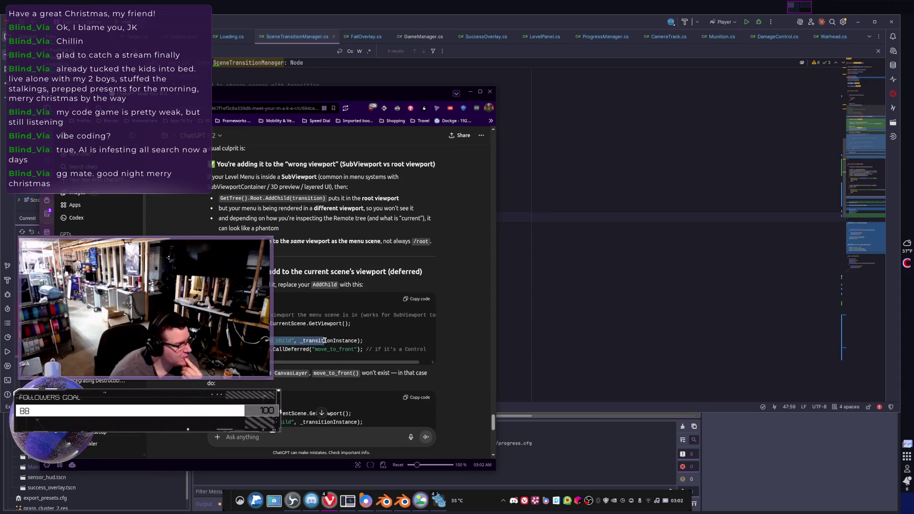
click(324, 340)
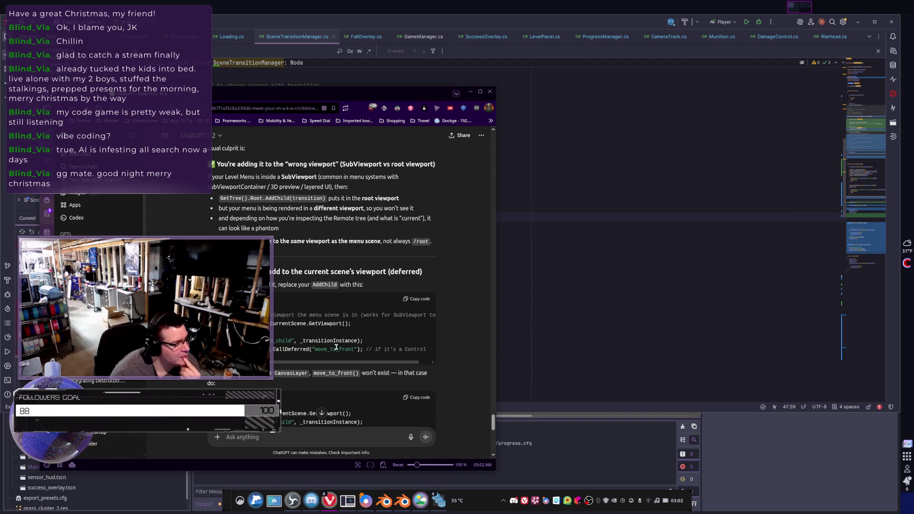
click(567, 328)
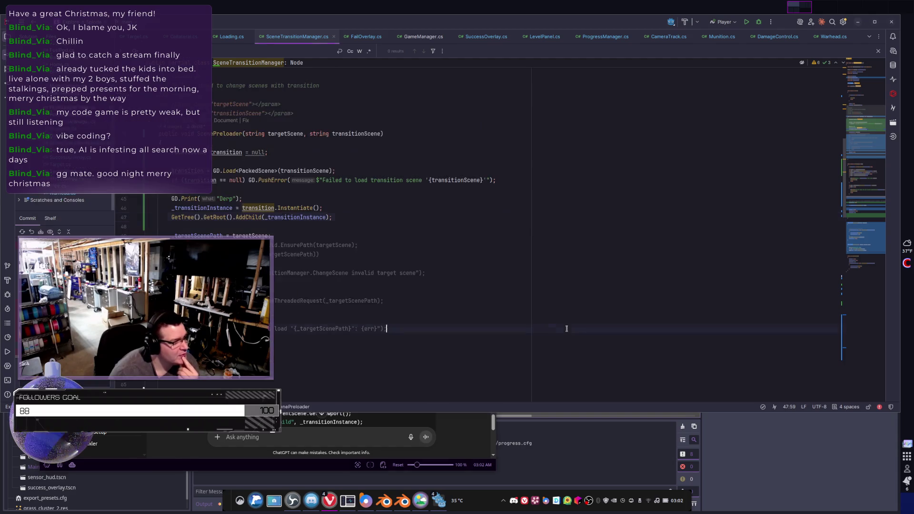
Add _transitionInstance.MoveToFront on line 48 after AddChild, comparing with ChatGPT's minimal-diff fix
click(261, 227)
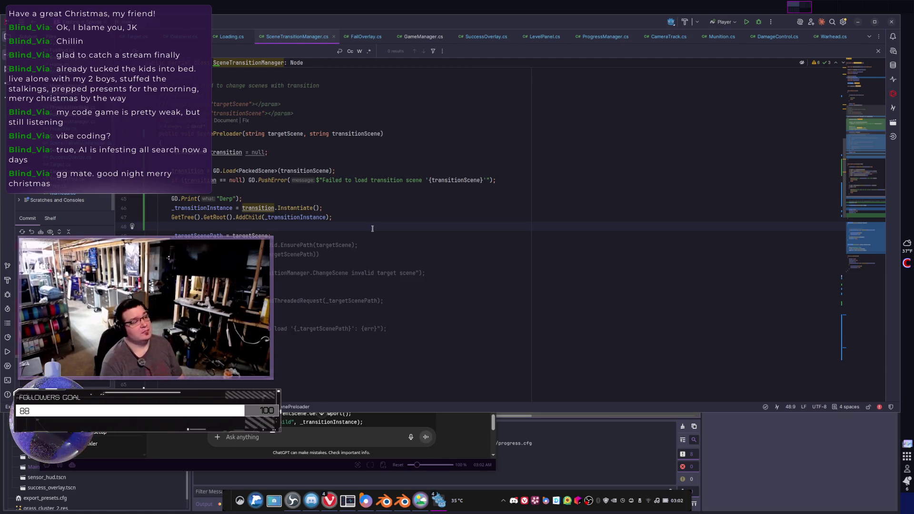
text(_tra)
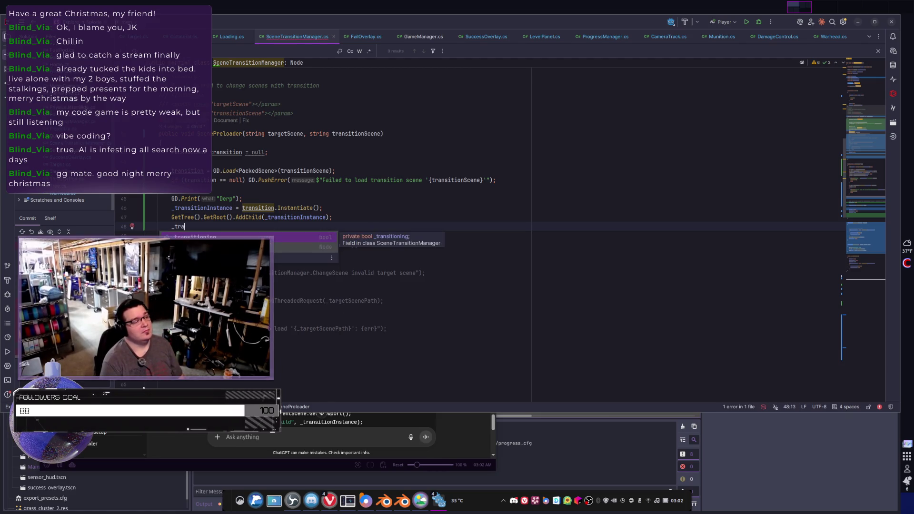
text(nsitionInstance)
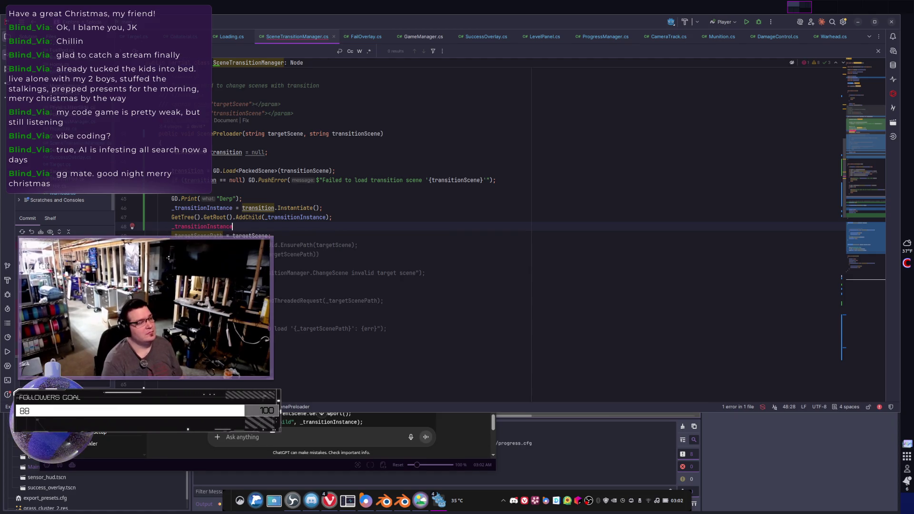
text(.MoveT)
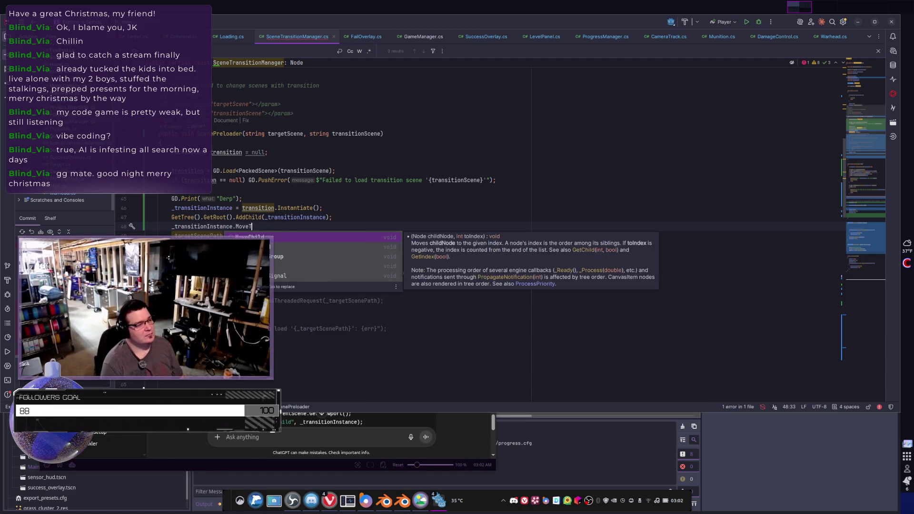
text(oFront)
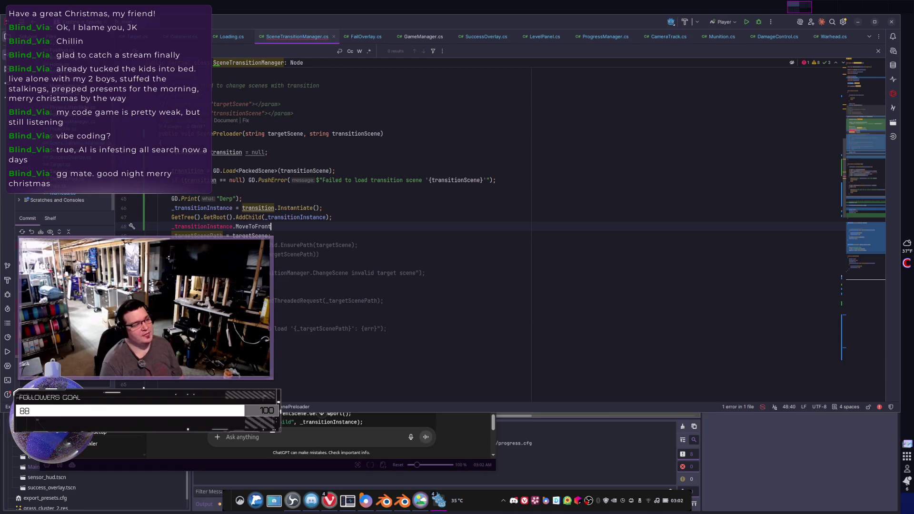
key(alt+Tab)
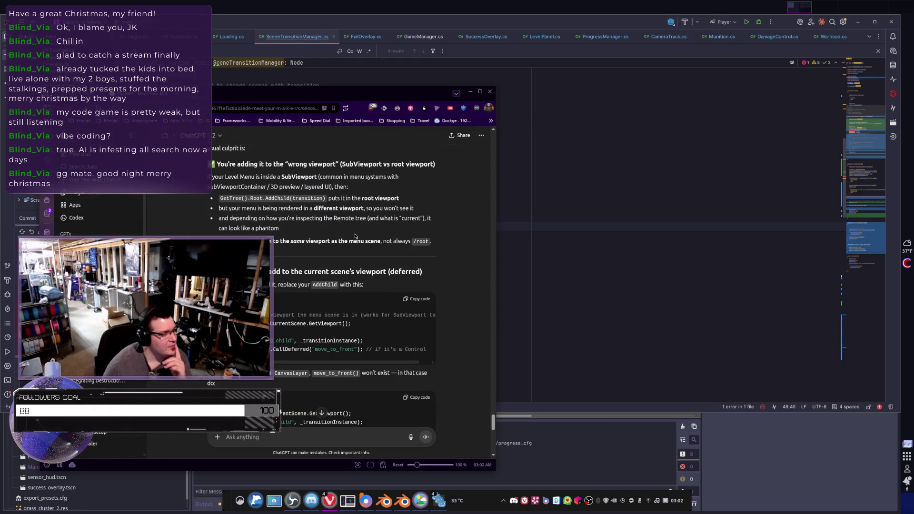
scroll(373, 231, down, 2)
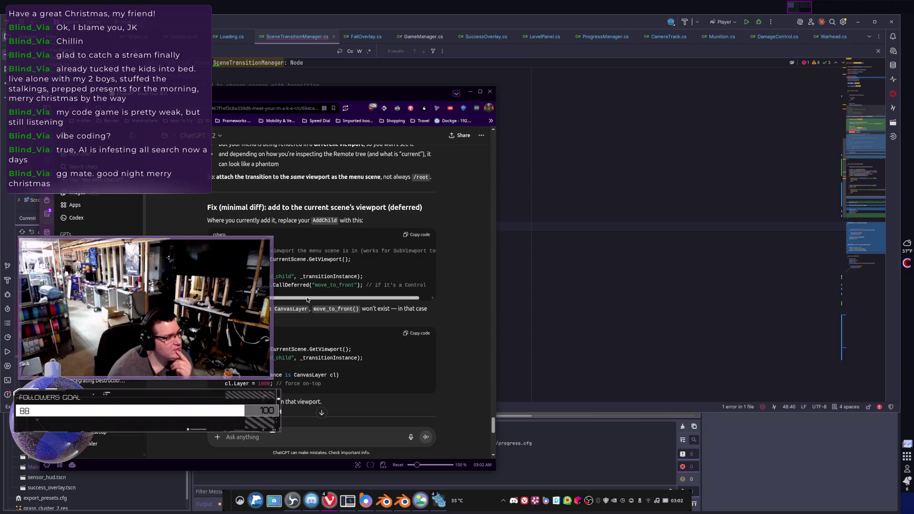
key(alt+Tab)
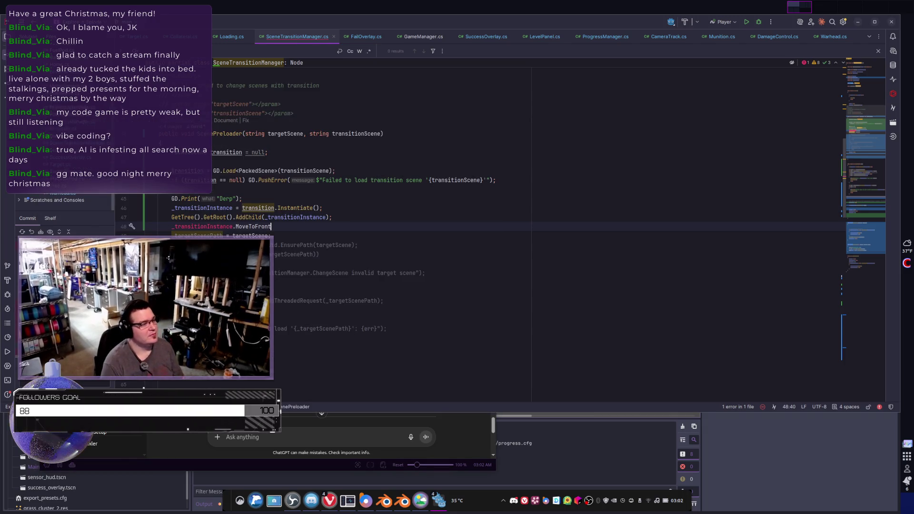
Replace MoveToFront on line 48 with 'mov' to browse completions like MoveChild, then return to ChatGPT
key(BackSpace)
key(BackSpace)
key(BackSpace)
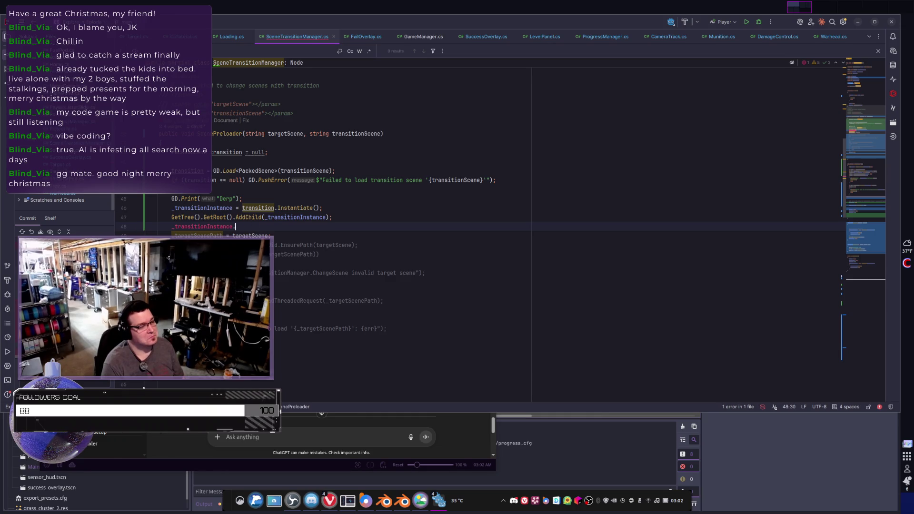
text(mov)
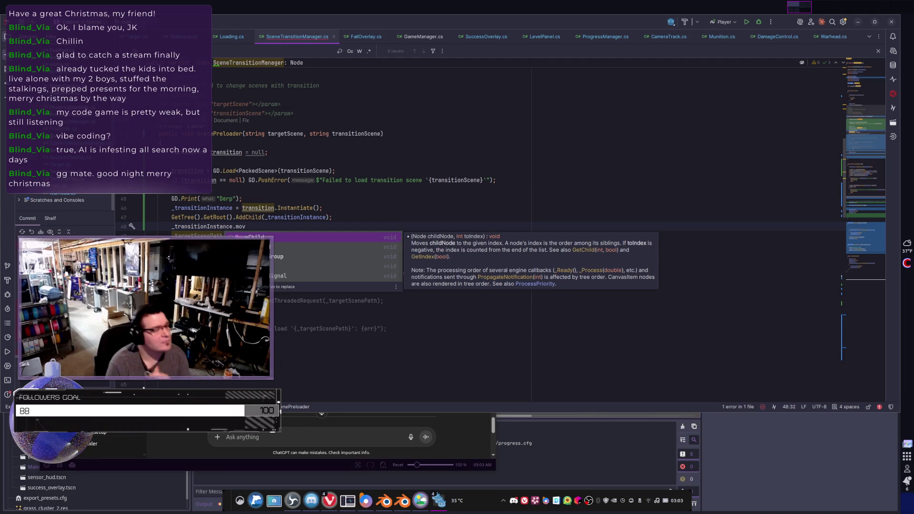
key(alt+Tab)
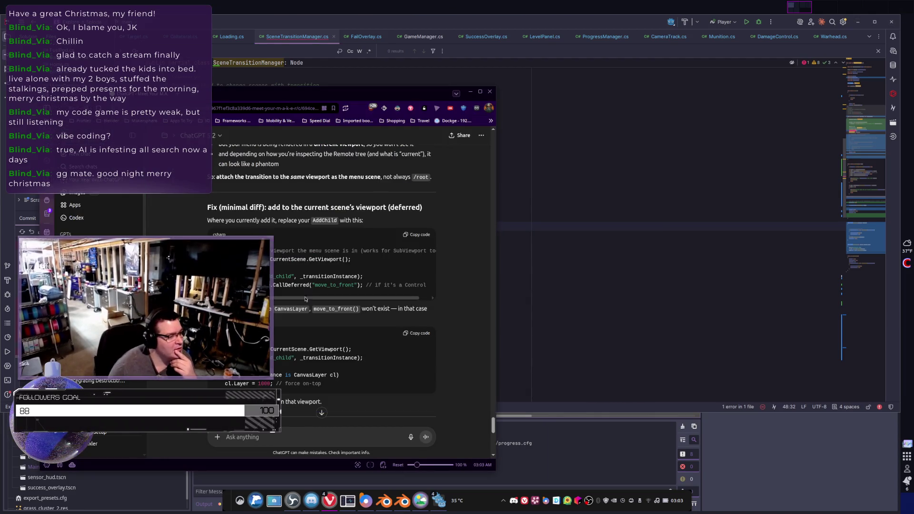
Reply to ChatGPT that the transition node isn't anywhere in the current scene tree and never gets added
scroll(309, 295, down, 3)
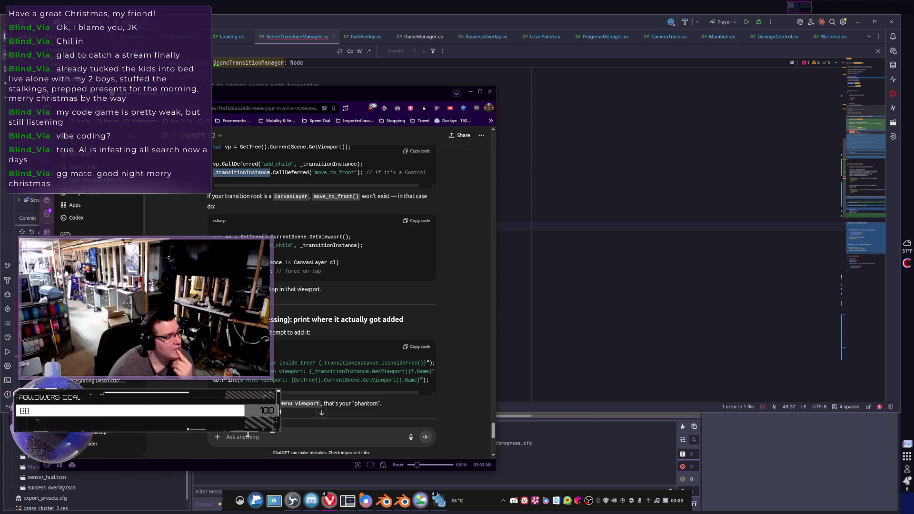
text(sorry)
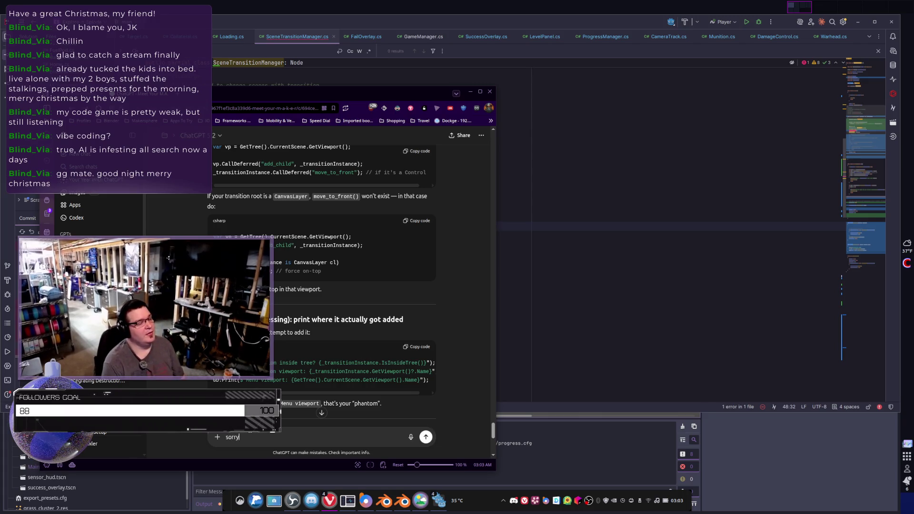
text(, no, it's not ANYWHERE in the current sc)
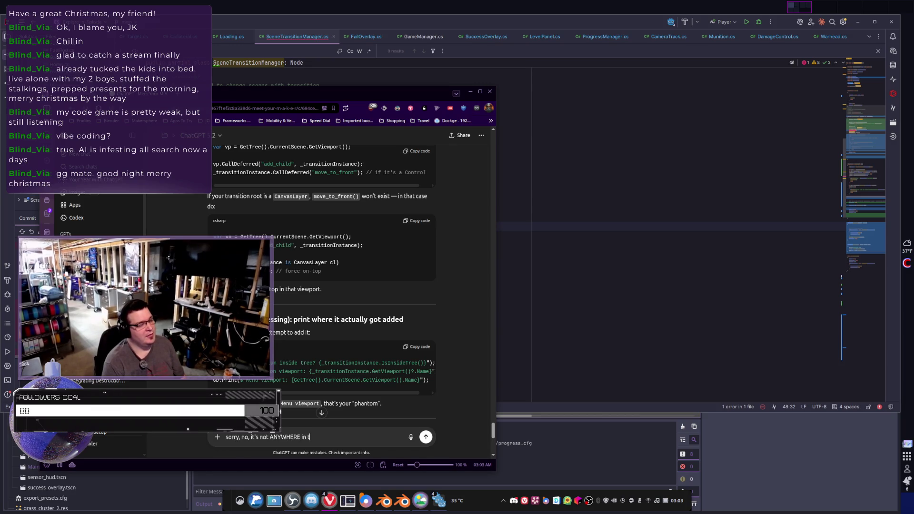
text(ene tr)
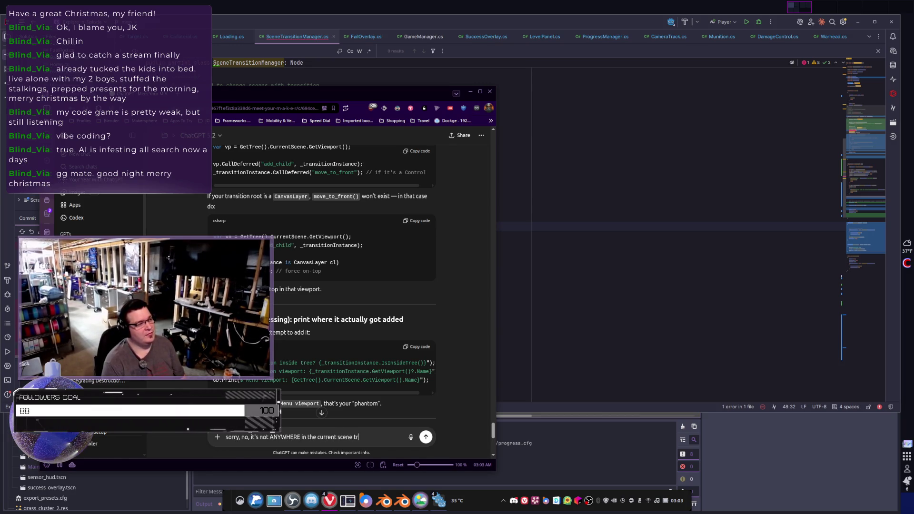
text(ee it will never get added to fr)
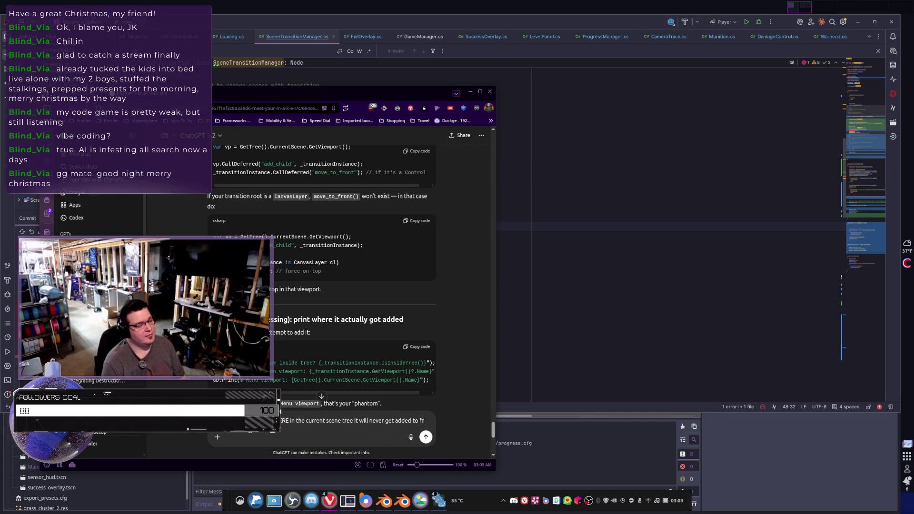
text(ont)
text(entscene doesn't so)
text(lve it)
key(Return)
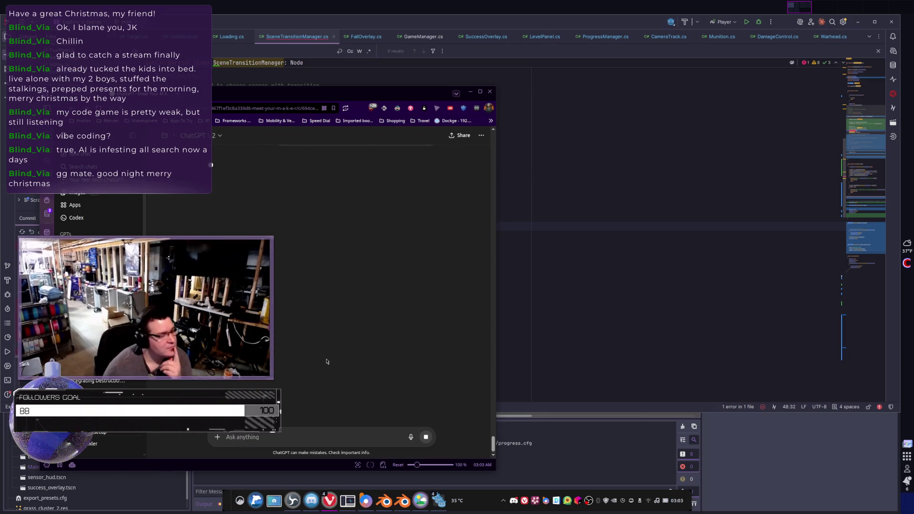
Delete the unfinished _transitionInstance.mov stub from line 48 in Rider
click(553, 217)
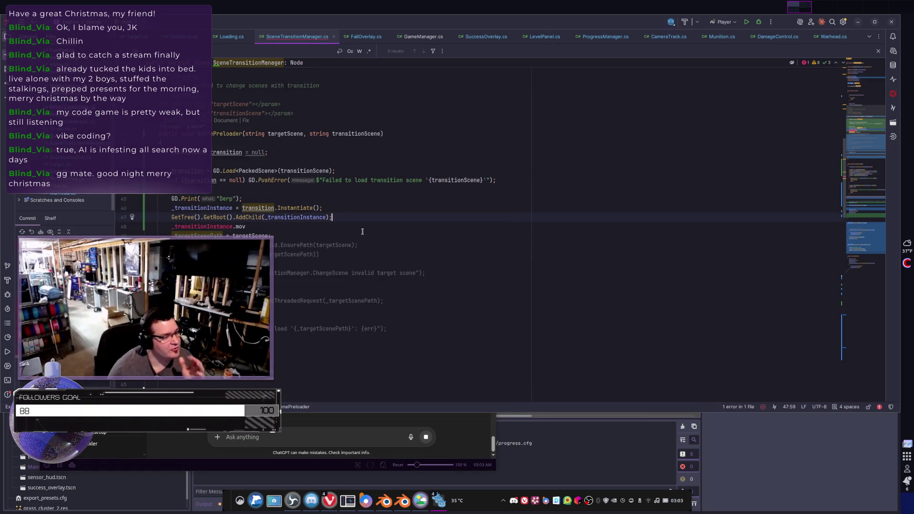
click(248, 226)
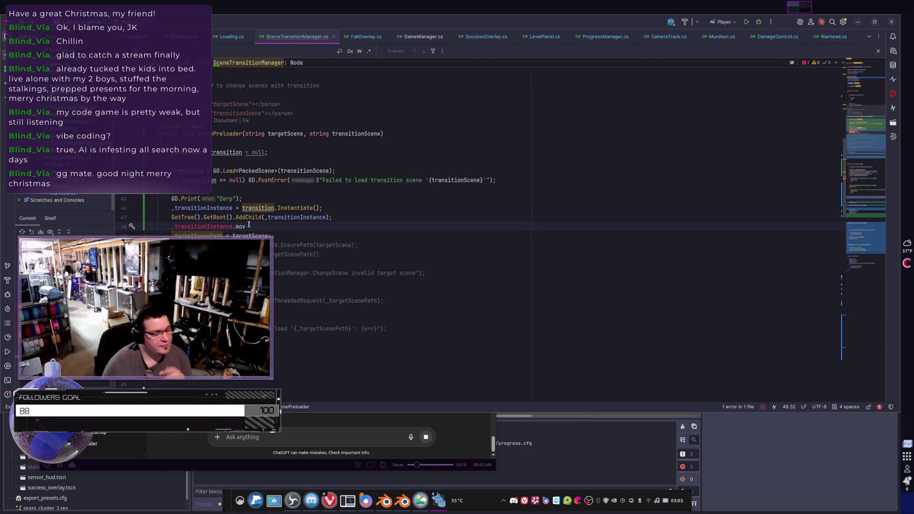
key(shift+Home)
key(BackSpace)
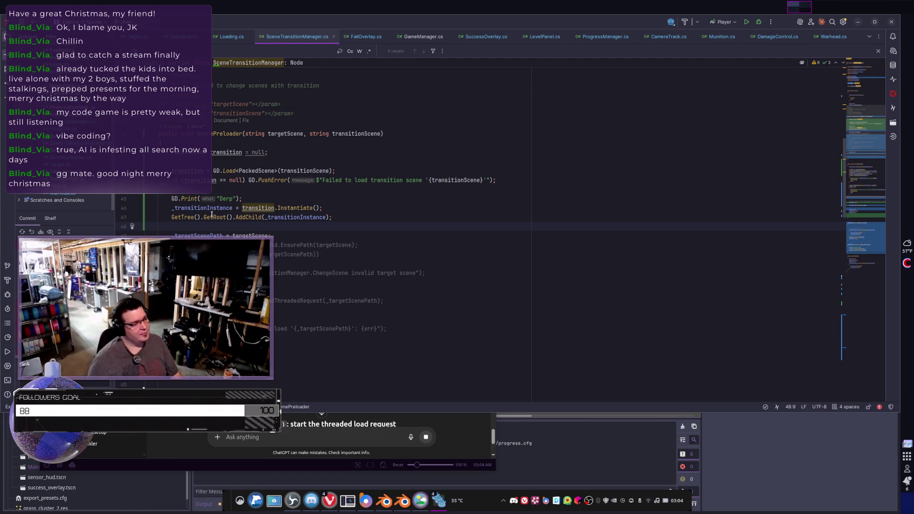
Search the web for GetRoot and open Godot's Using SceneTree page at the Scene Tree section
mouse_move(212, 216)
click(295, 257)
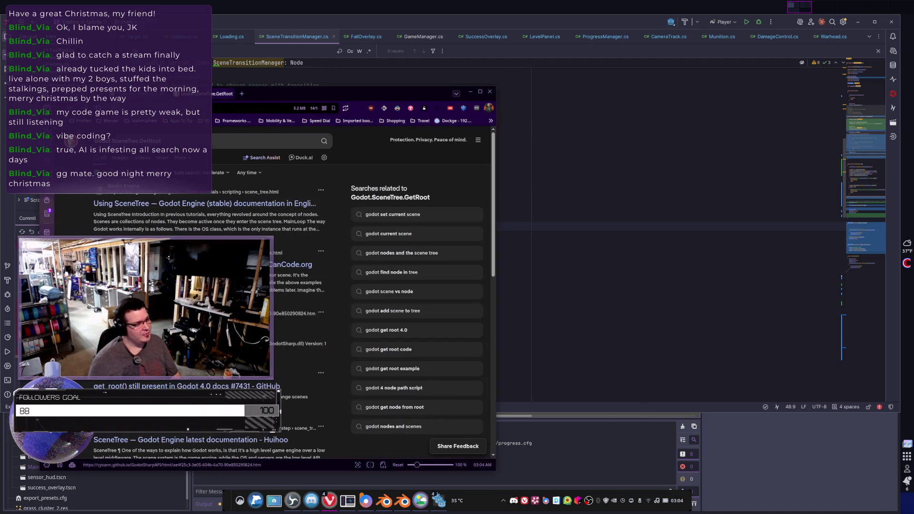
click(178, 211)
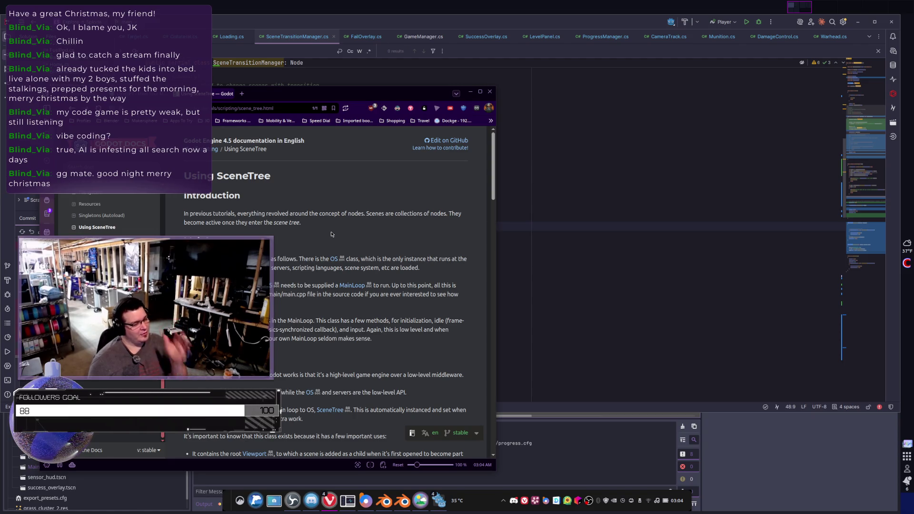
scroll(293, 275, down, 2)
scroll(293, 275, down, 5)
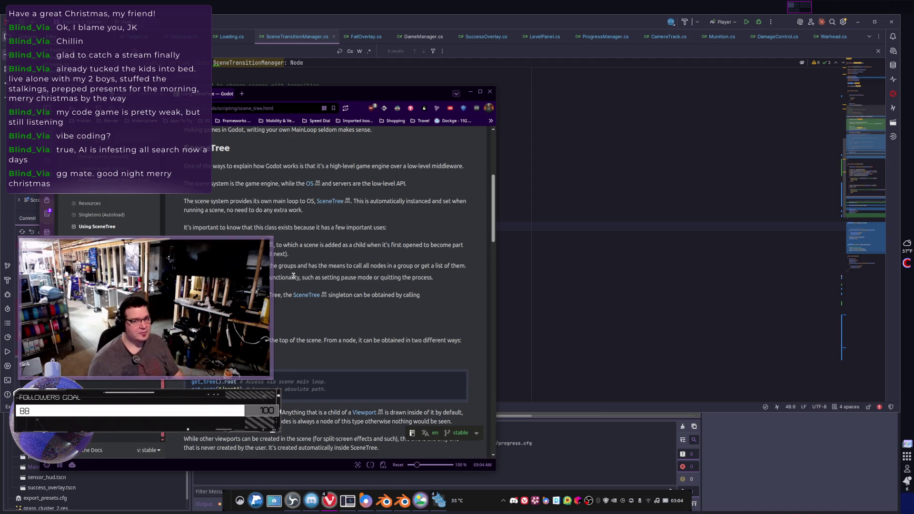
Recheck the GetRoot() call on line 47, placing the caret inside its parentheses
key(alt+Tab)
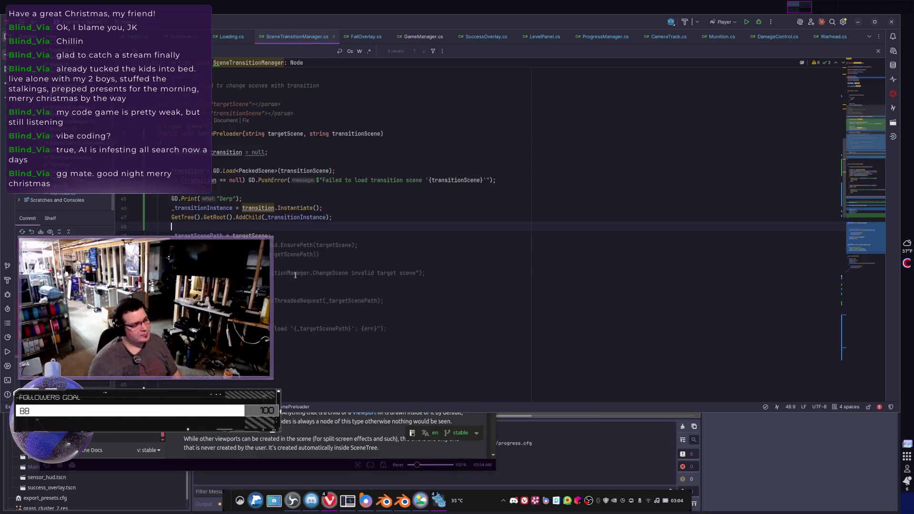
double_click(214, 217)
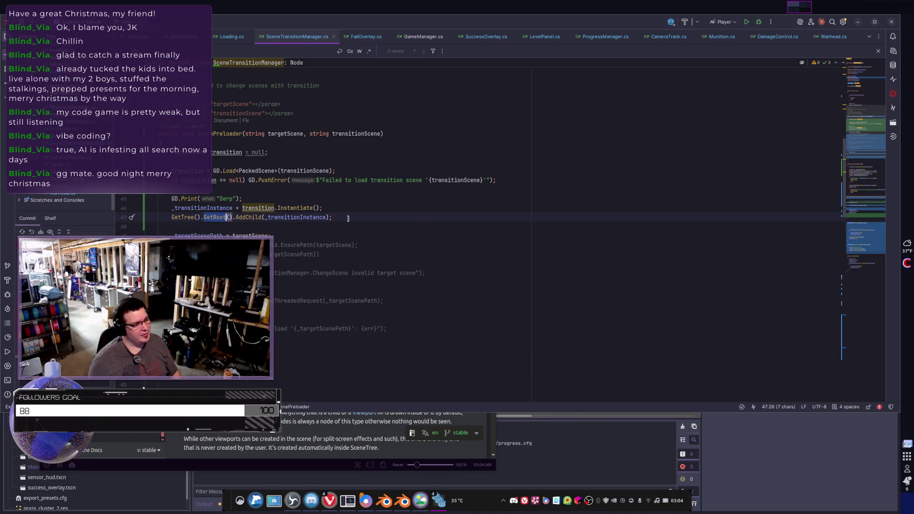
key(Right)
key(Right)
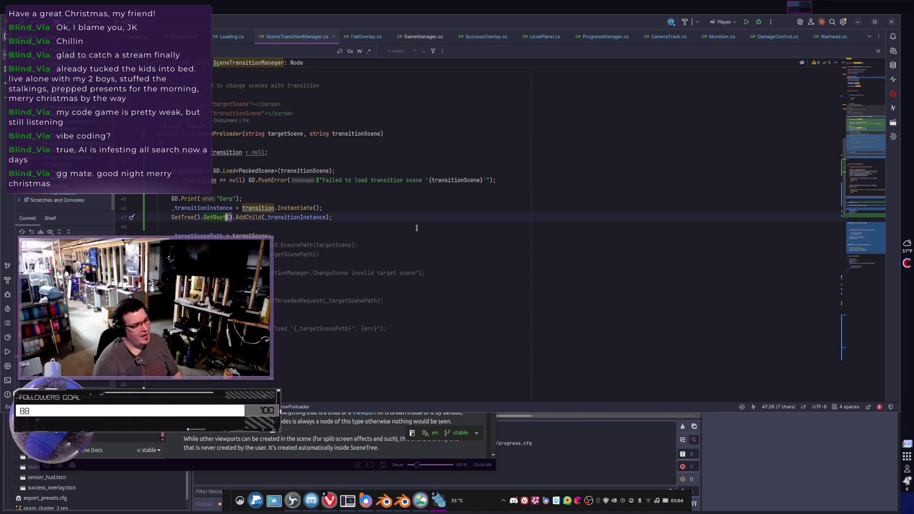
key(Left)
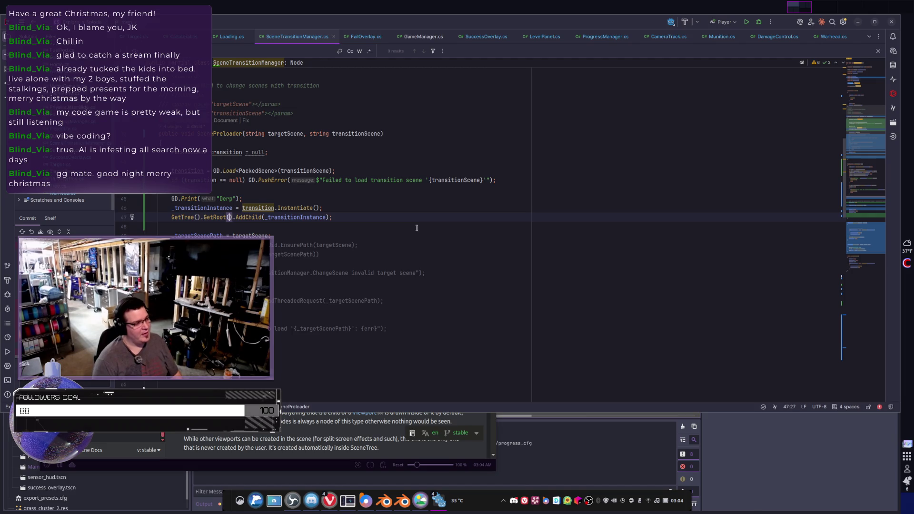
Review ChatGPT's new minimal-diff fix that restores the threaded load request in ScenePreloader()
key(alt+Tab)
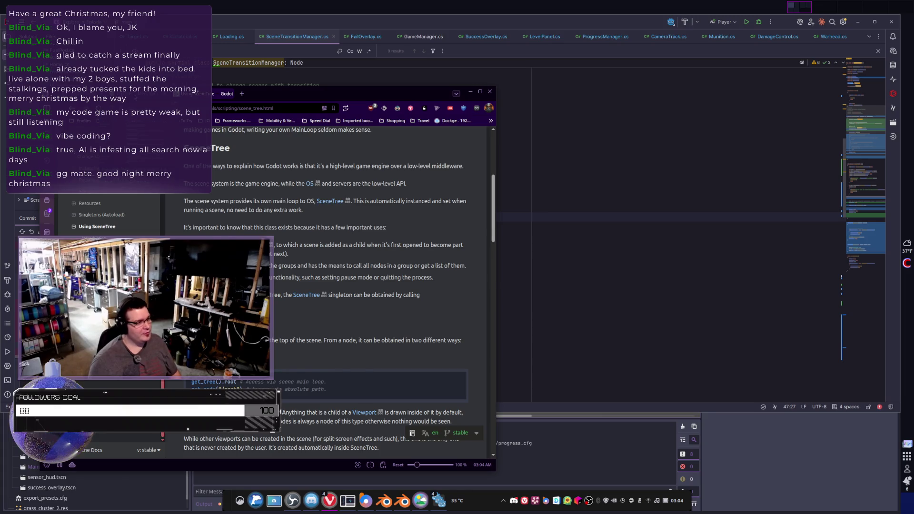
key(ctrl+Tab)
scroll(308, 293, down, 3)
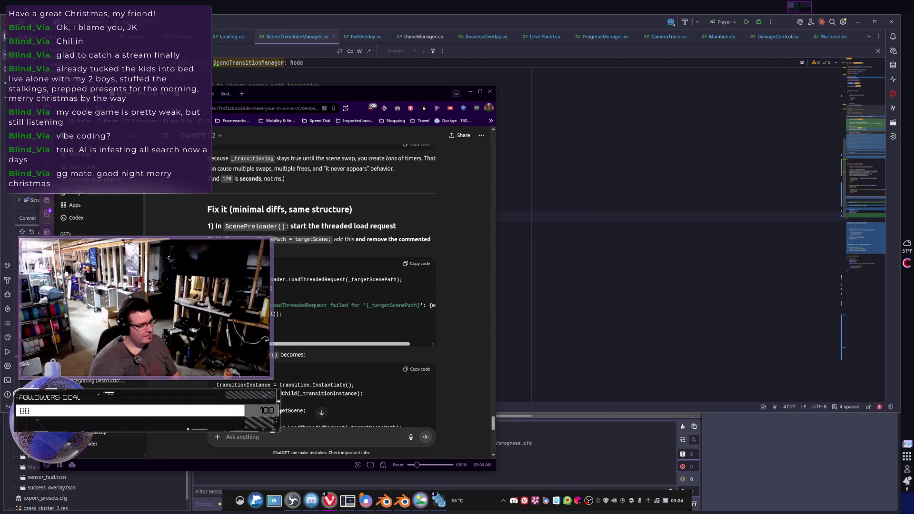
Send ChatGPT a complaint quoting its LoadThreadedRequest code, threatening to uninstall if it suggests it again
drag(284, 316, 259, 279)
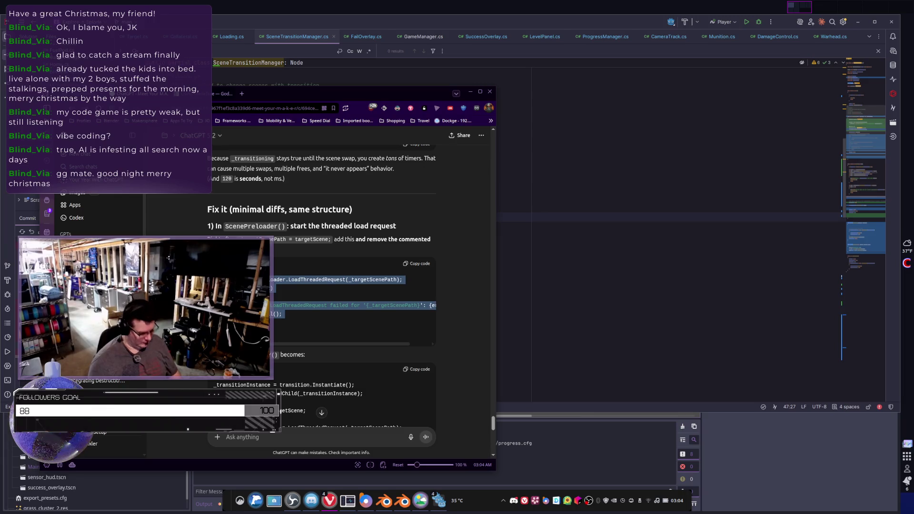
click(259, 279)
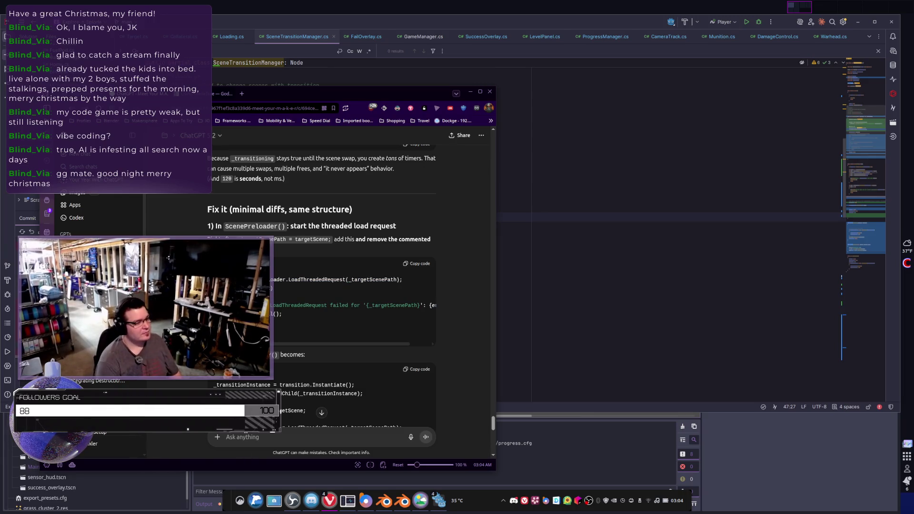
text(if you suggest)
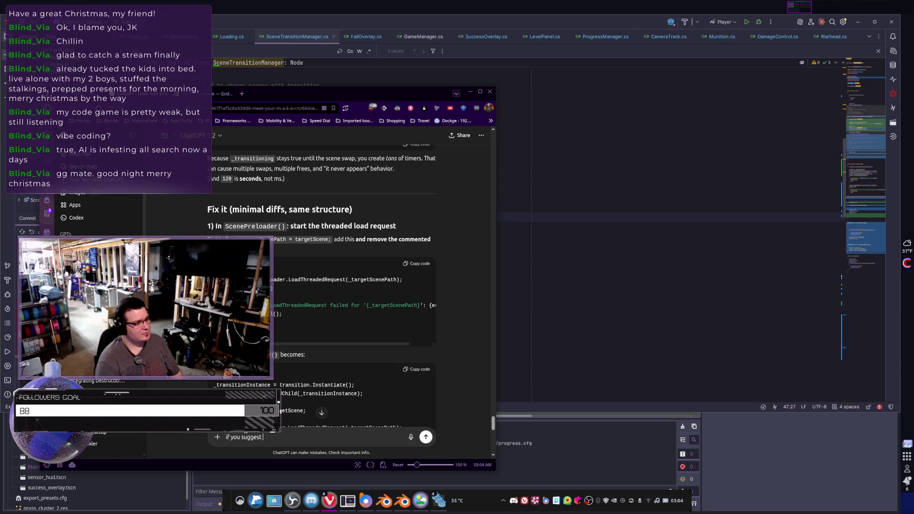
text( this again, I'll)
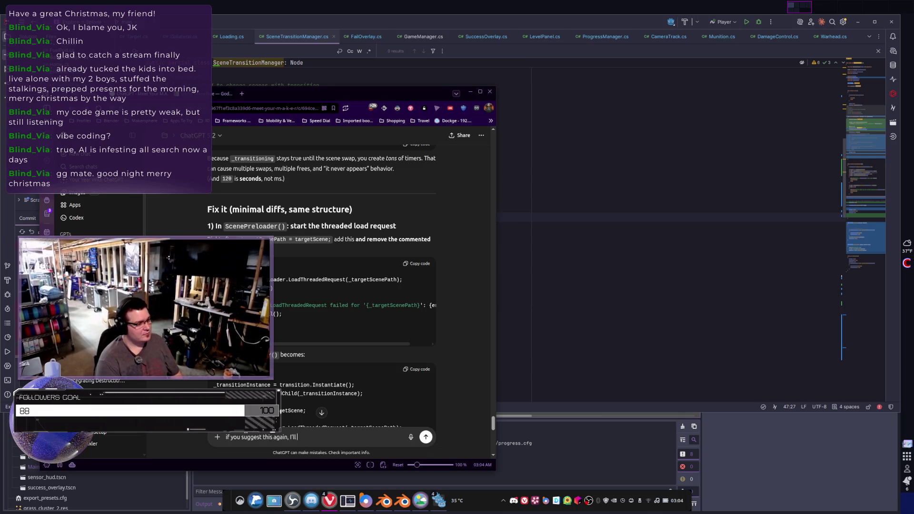
text( uni from the internet.)
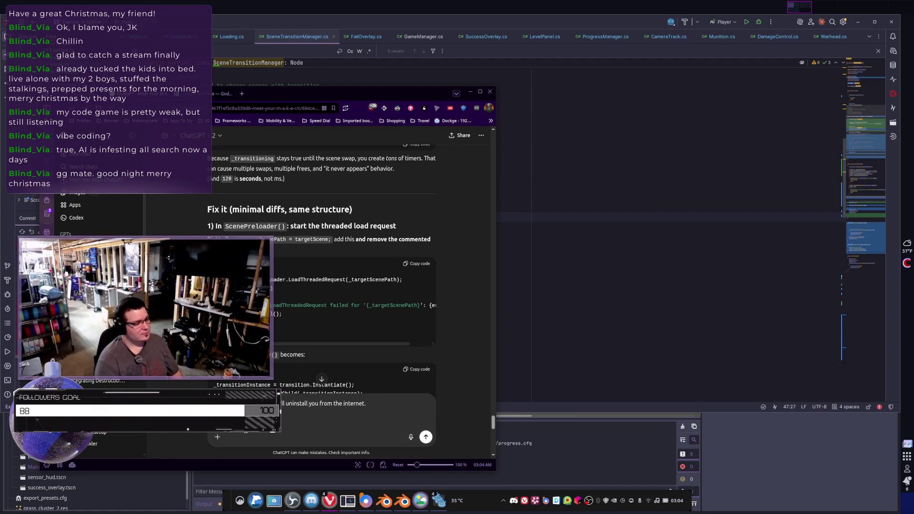
text(var err = ResourceLoader.LoadThreadedRequest(_targetScenePath); if (err != Error.Ok) {     GD.PushError($"LoadThreadedRequest failed for '{_targetScenePath}': {err}");     CleanupAfterFail();     return; })
key(Return)
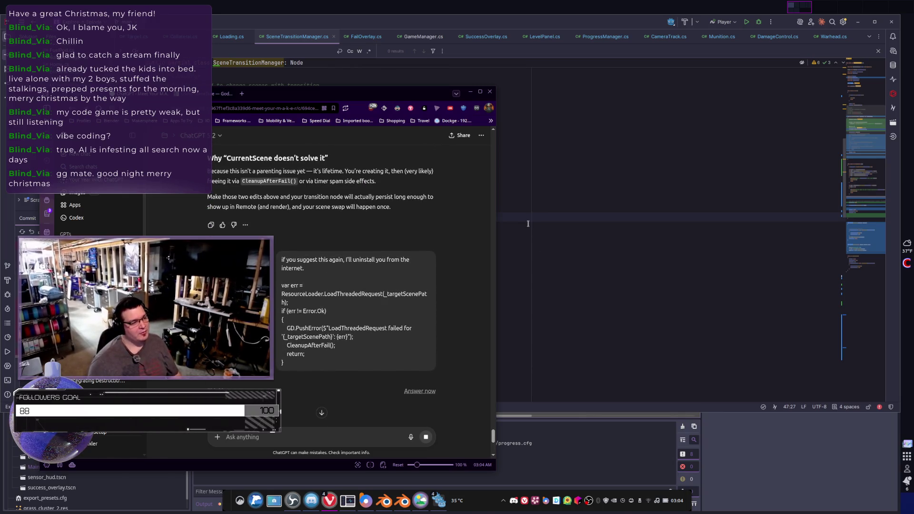
key(alt+Tab)
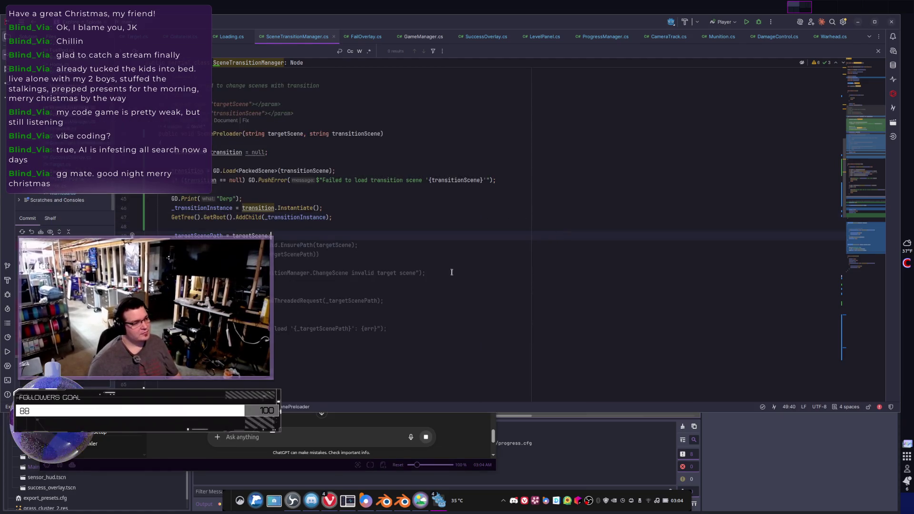
Paste the LoadThreadedRequest error-check block above 'PackedScene transition = null;' in ScenePreloader
click(403, 271)
click(167, 203)
key(Return)
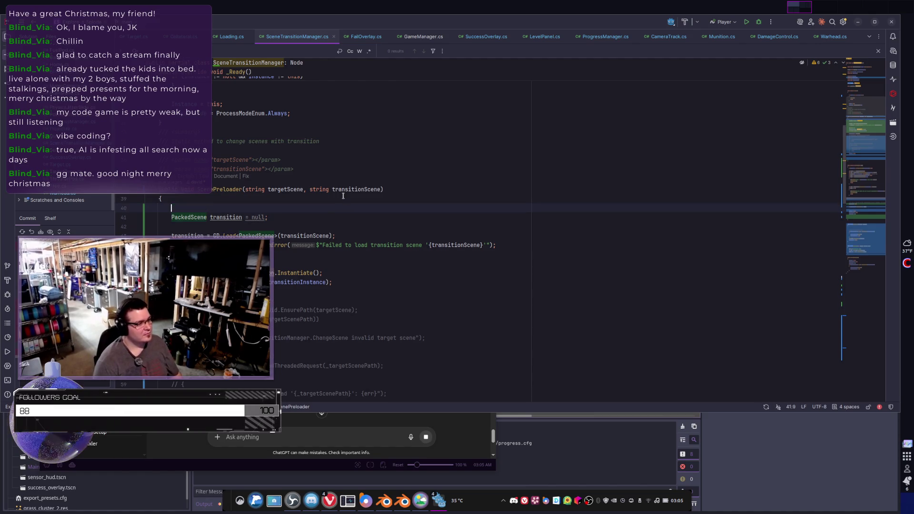
key(ctrl+v)
Look up the LoadThreadedRequest call, then select the pasted block and comment it out
click(284, 254)
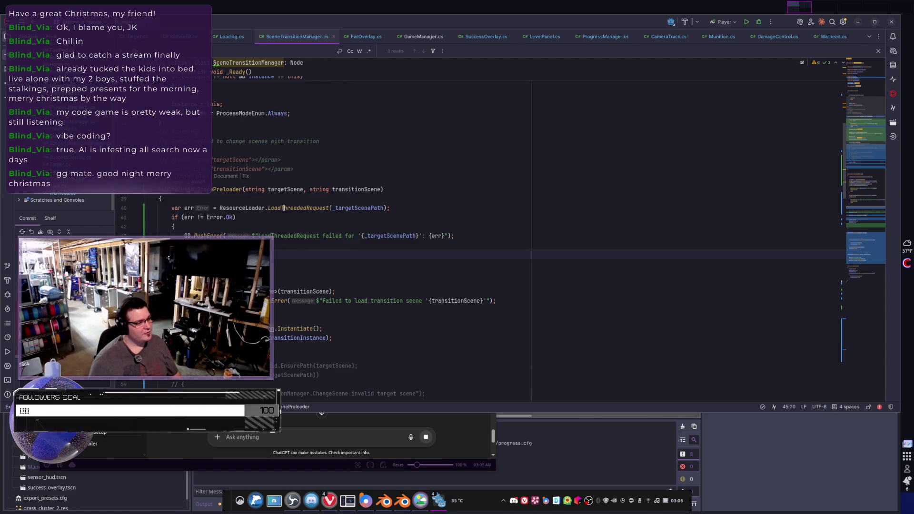
mouse_move(283, 208)
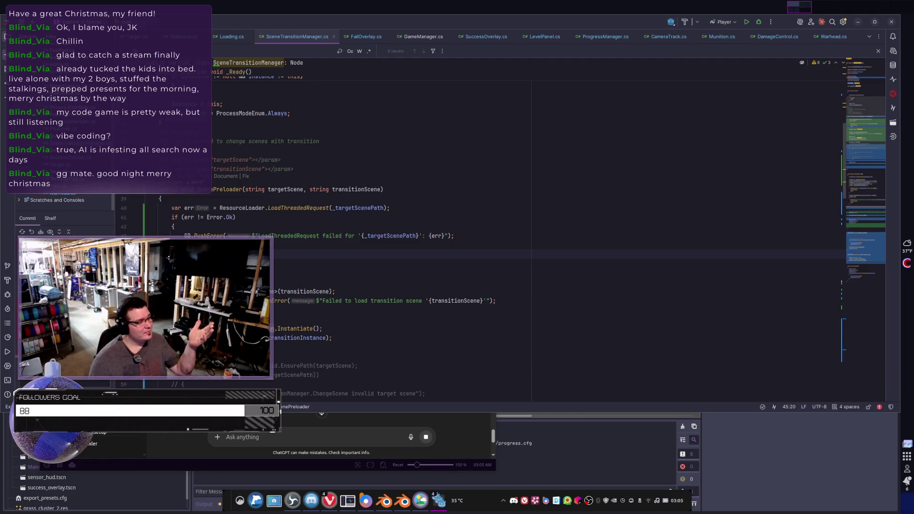
key(ctrl+w)
key(ctrl+w)
key(ctrl+w)
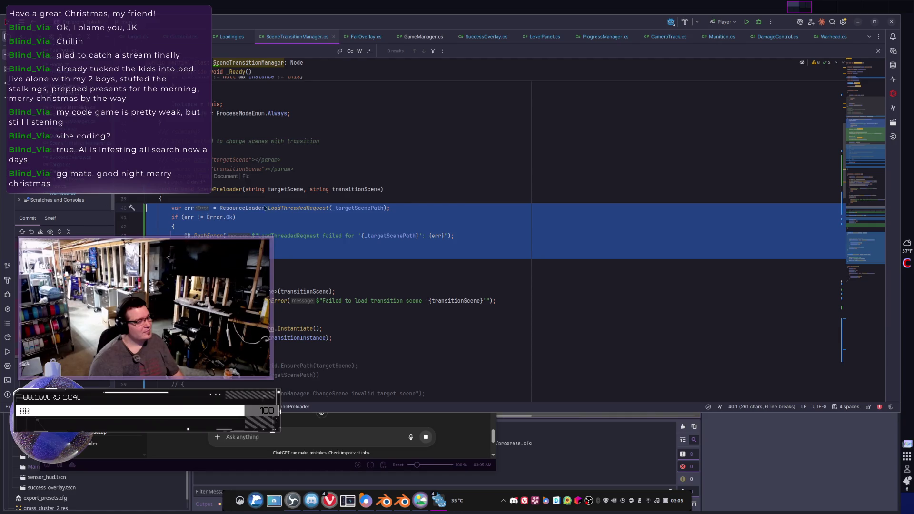
key(ctrl+w)
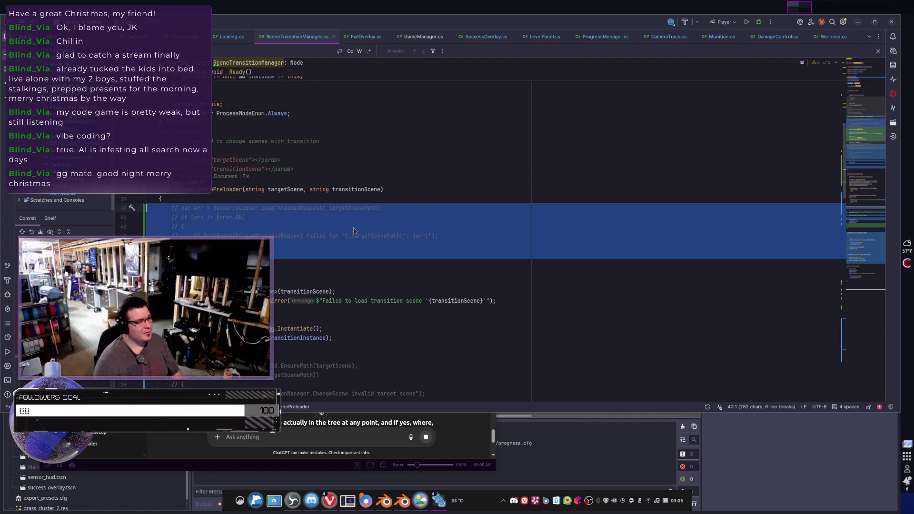
Tell ChatGPT the transition overlay, not the target scene, is the problem since it never appears
key(alt+Tab)
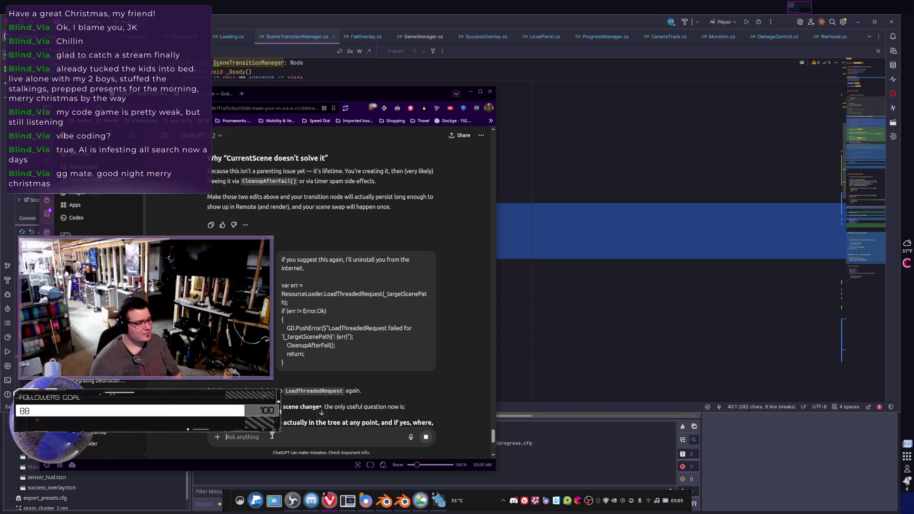
text(listen, I don)
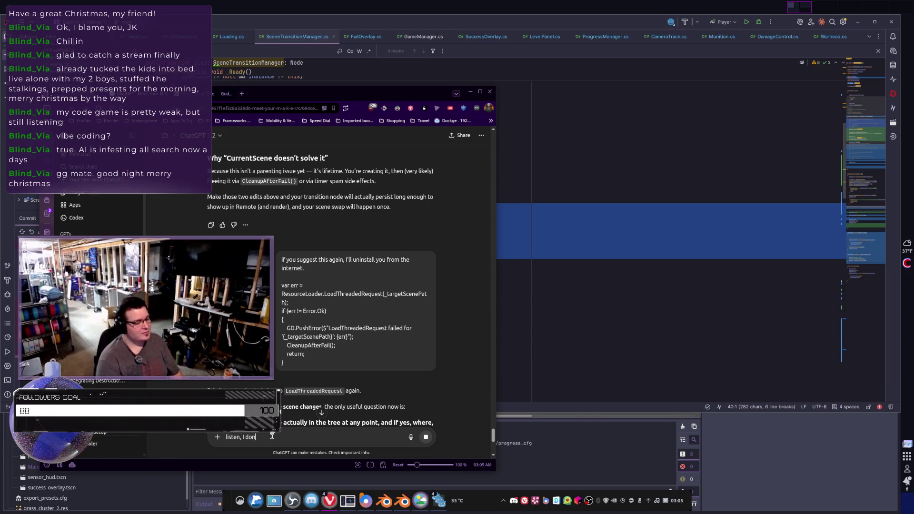
text('t care about the target scne)
key(BackSpace)
key(BackSpace)
key(BackSpace)
text(ene, I care abo)
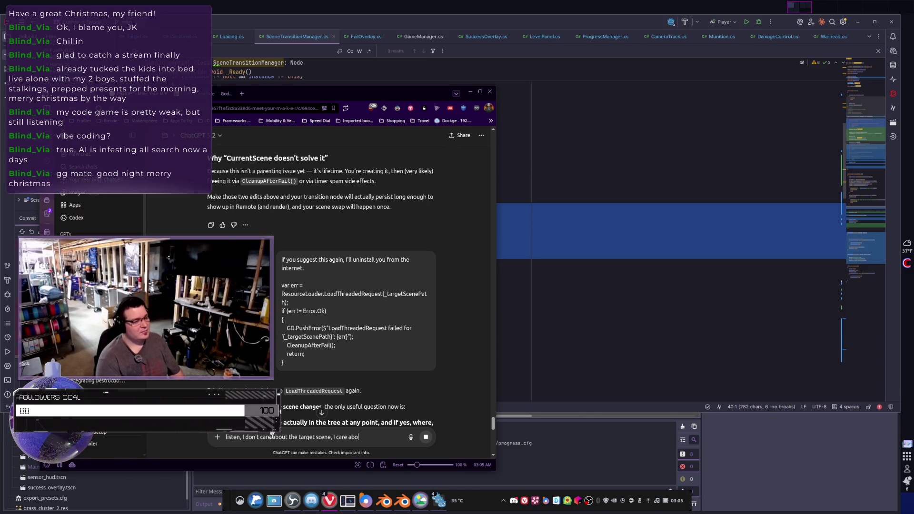
text(ut the transition, )
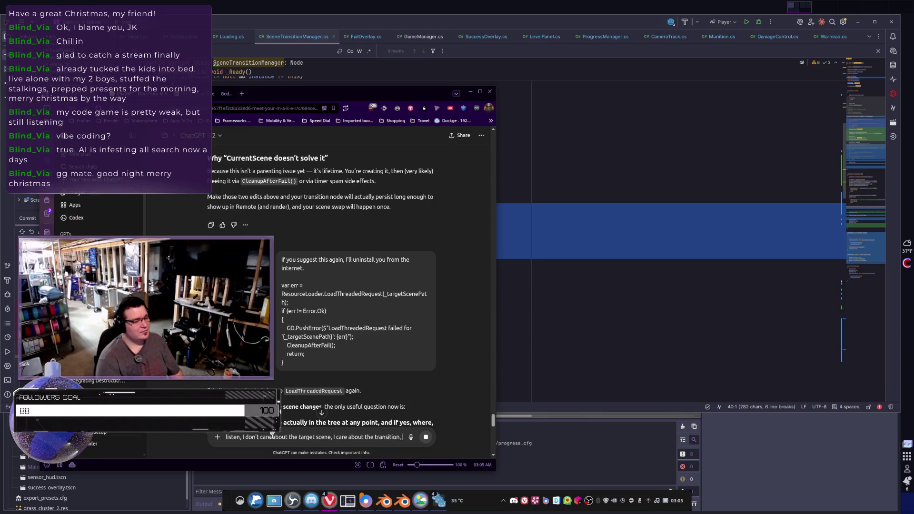
text(it's never)
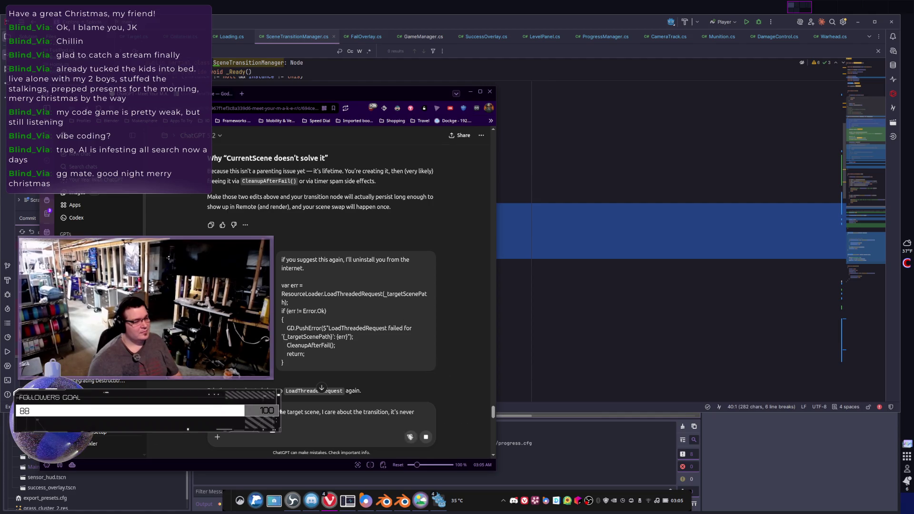
click(505, 300)
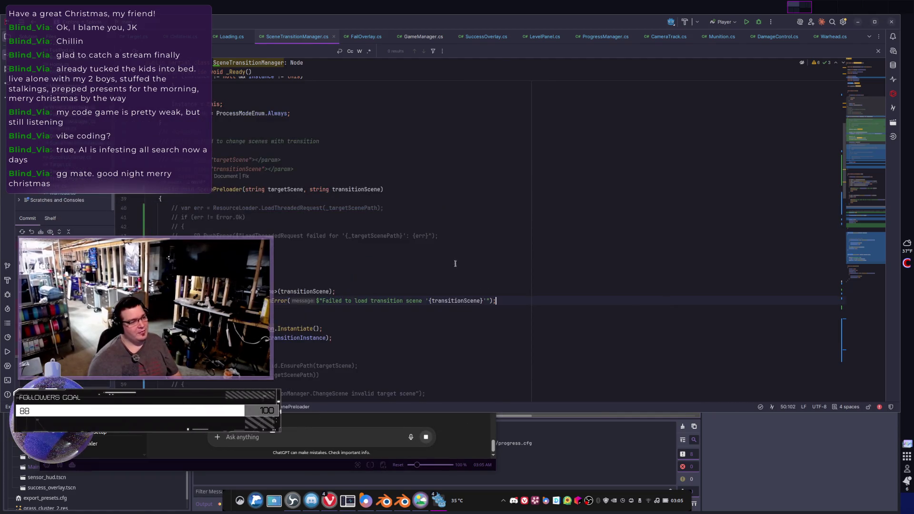
Check how DelayTransition uses delayTime, then change its delay on line 106 from 120 to 0.1f
scroll(377, 300, down, 10)
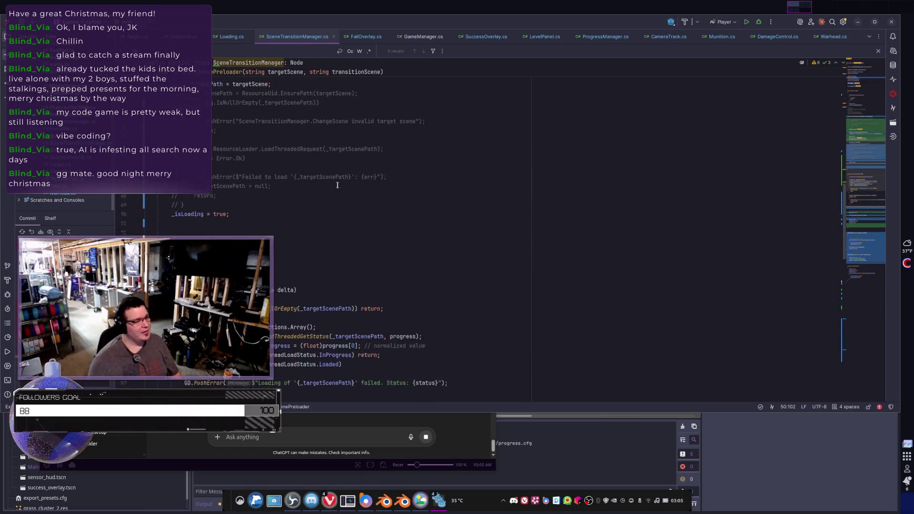
scroll(376, 301, down, 13)
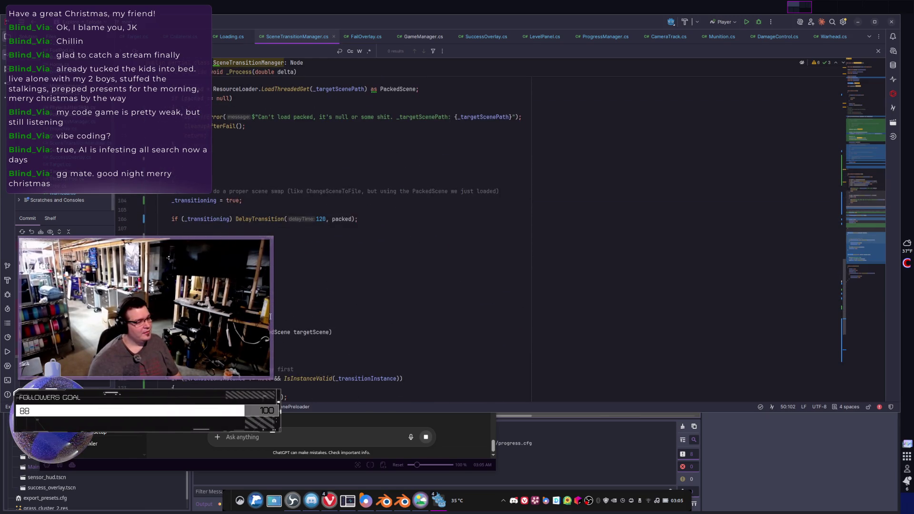
scroll(376, 301, down, 3)
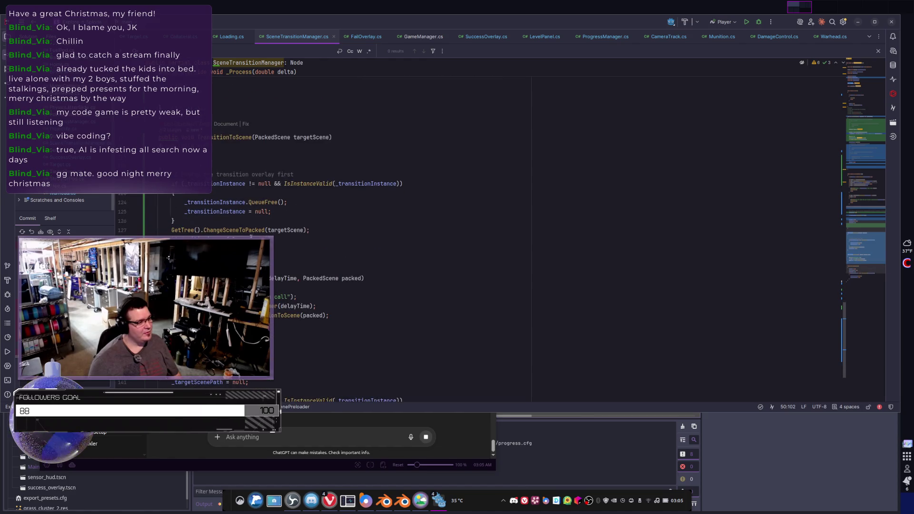
scroll(377, 300, down, 3)
scroll(476, 228, up, 4)
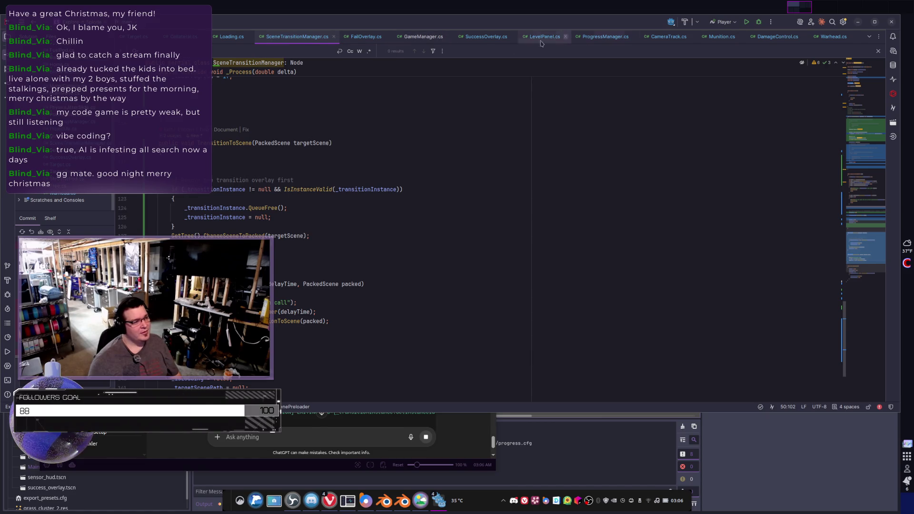
scroll(376, 229, down, 2)
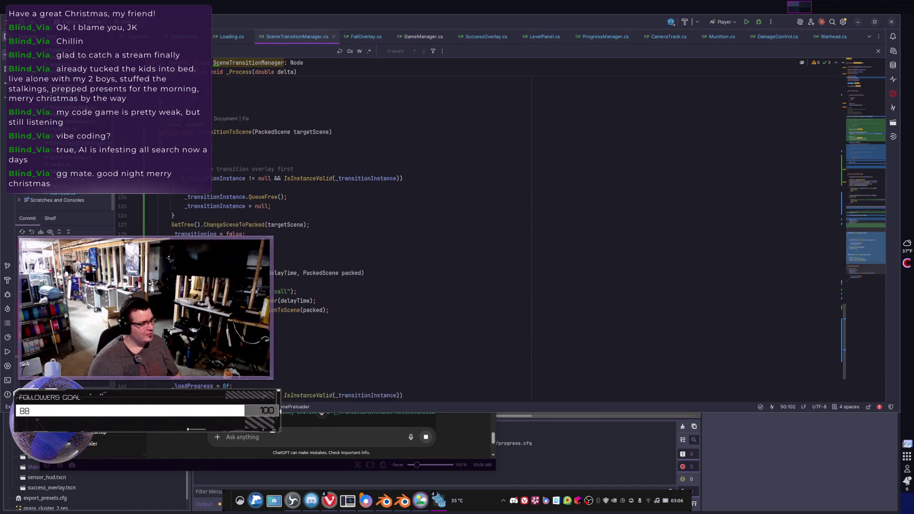
click(296, 256)
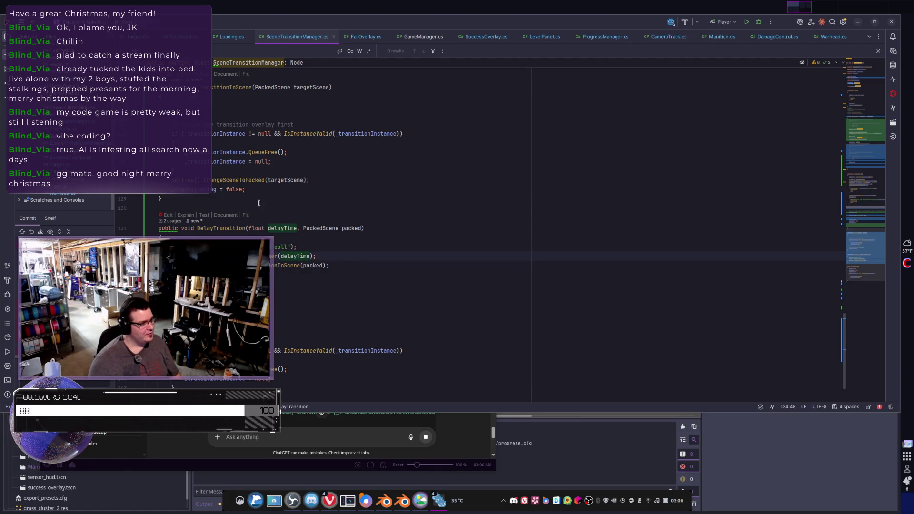
scroll(223, 227, up, 9)
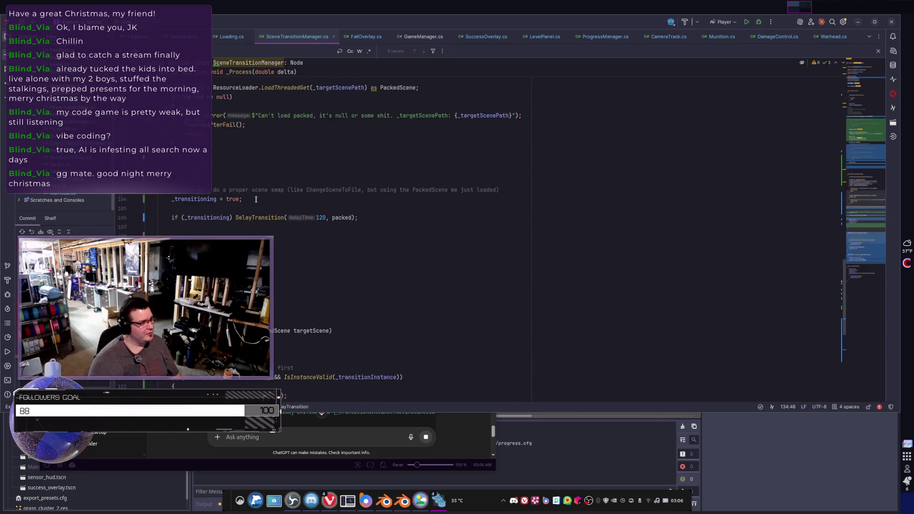
double_click(322, 225)
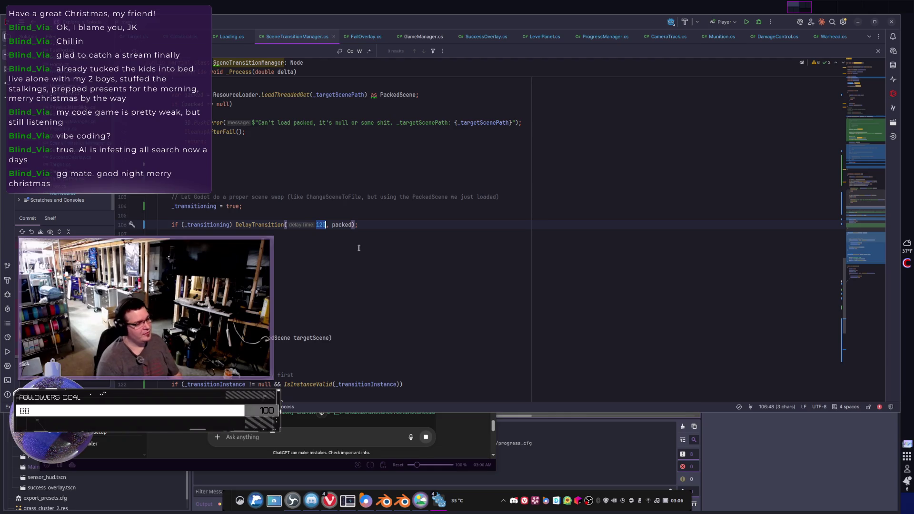
text(0.1f)
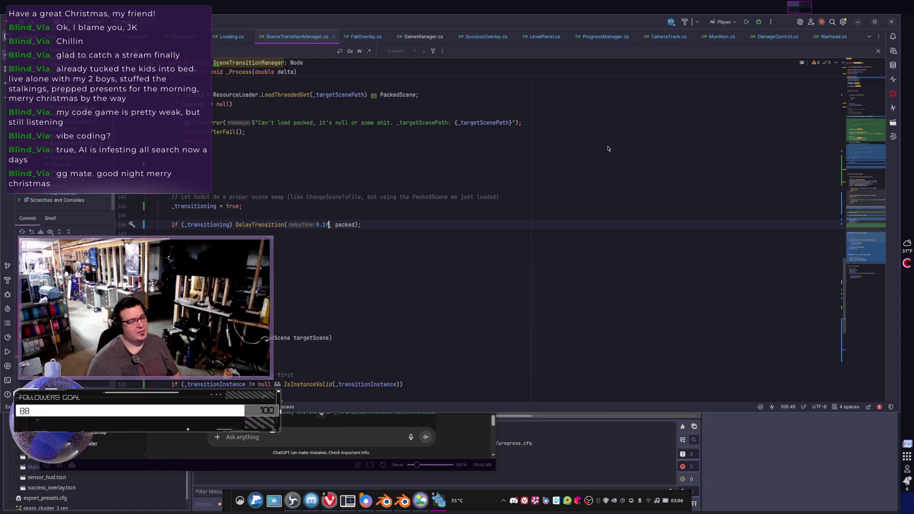
Quit the still-running Explore-n-Splode game window and return to the Godot editor
key(alt+Tab)
key(Tab)
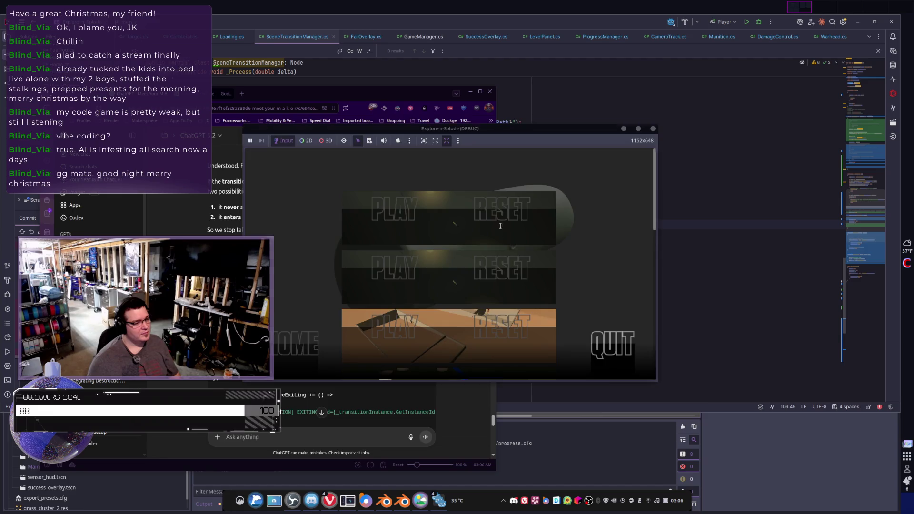
click(612, 349)
key(alt+Tab)
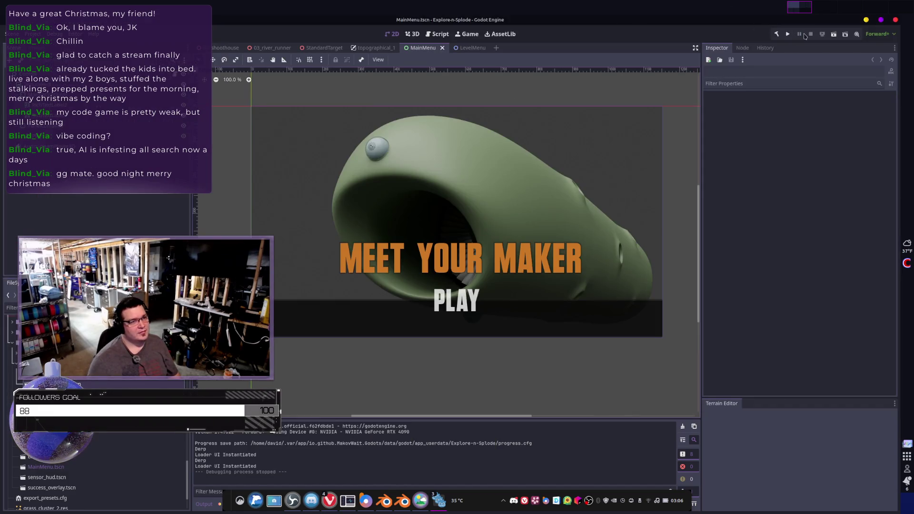
click(787, 35)
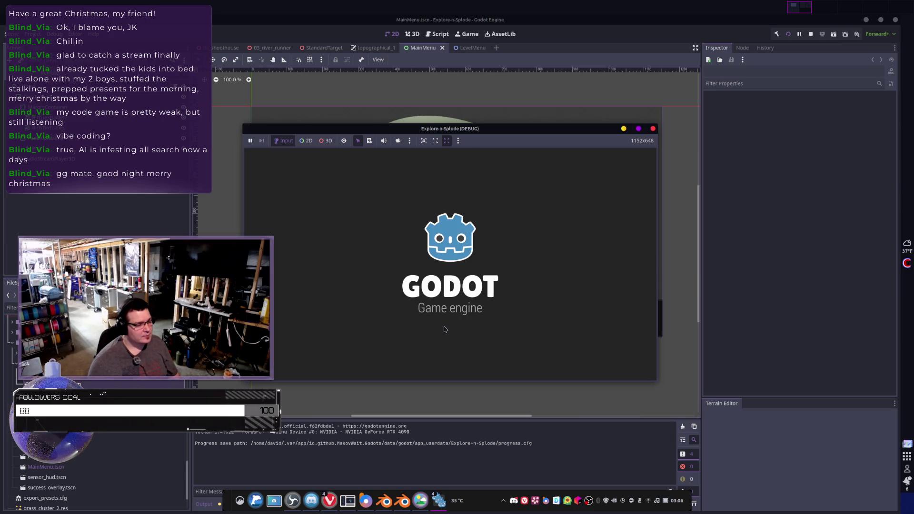
click(445, 334)
scroll(374, 214, down, 3)
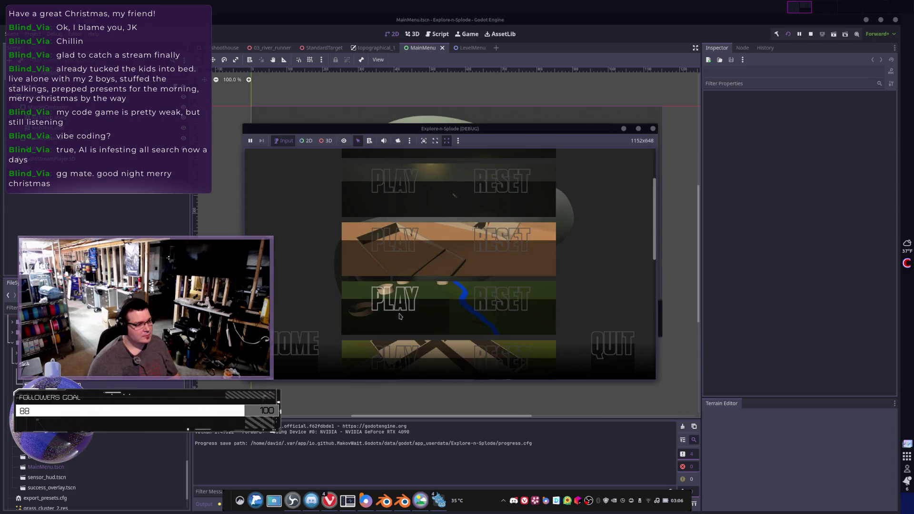
scroll(419, 309, down, 5)
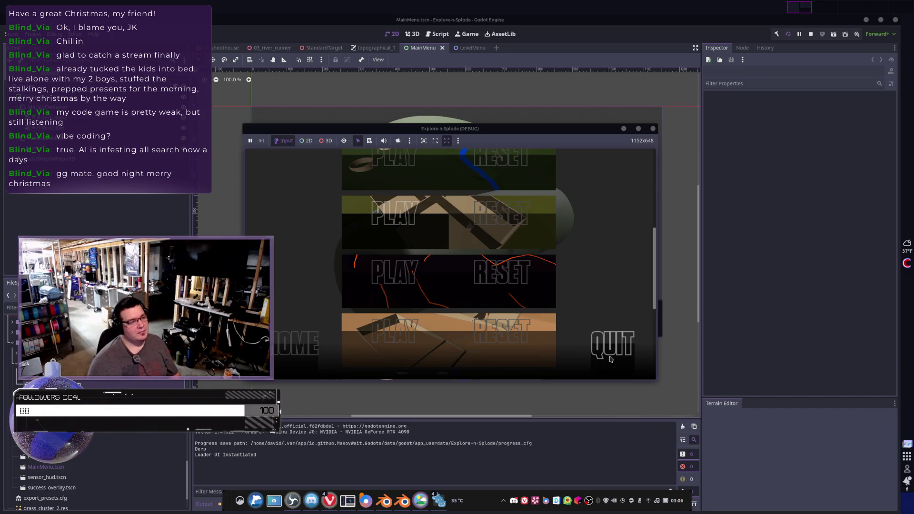
click(612, 358)
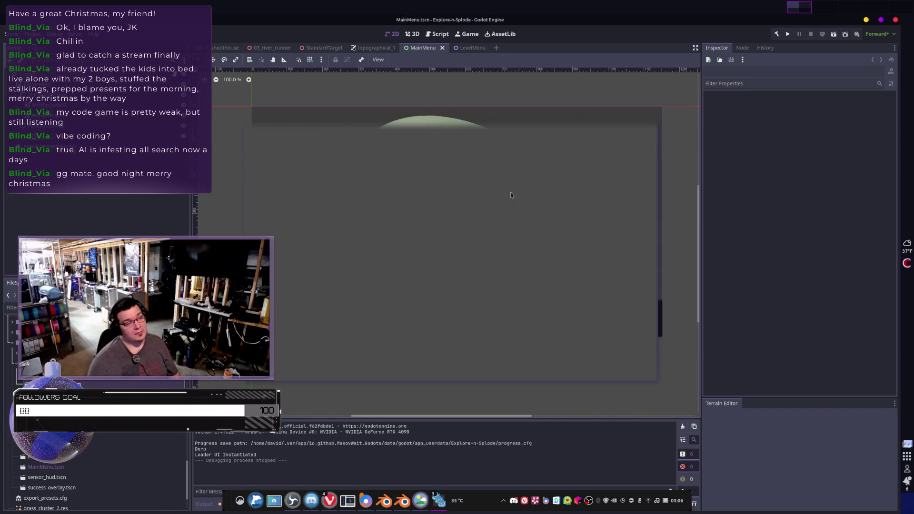
Uncomment the LoadThreadedRequest error-check block in ScenePreloader so it is active again
key(alt+Tab)
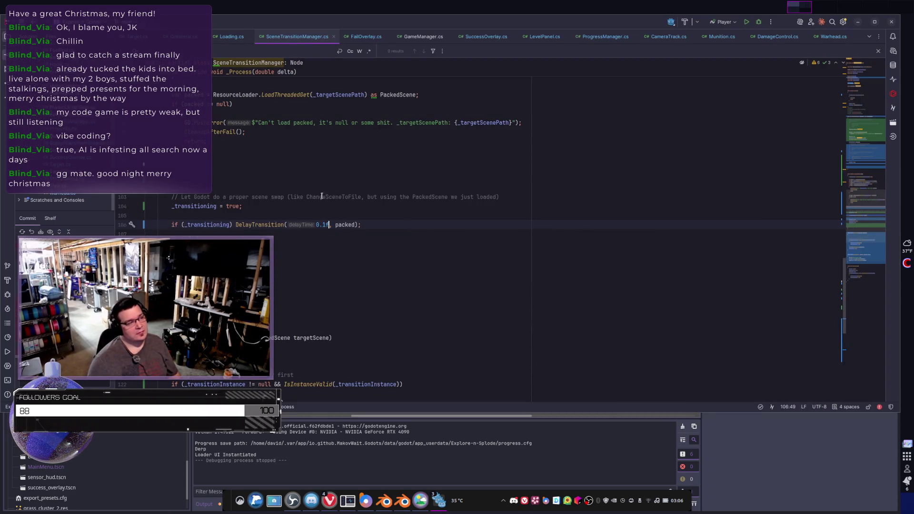
scroll(364, 251, up, 10)
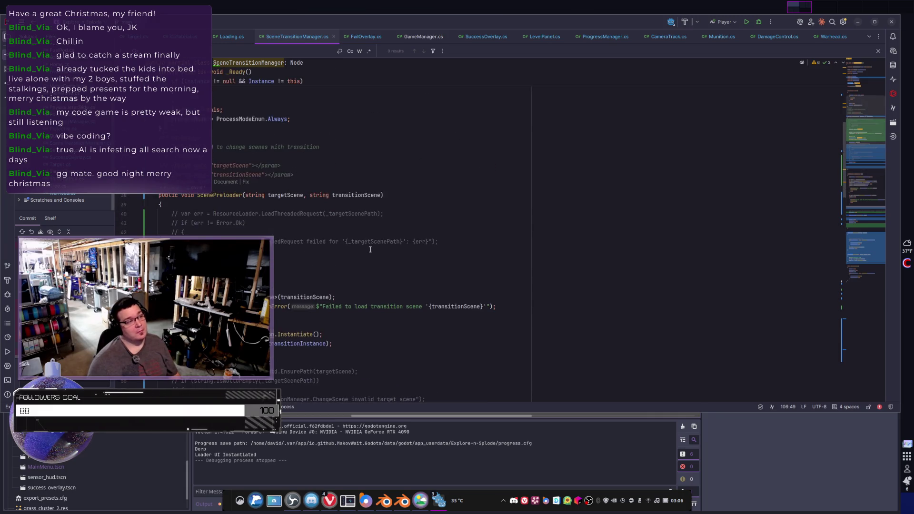
drag(143, 267, 145, 214)
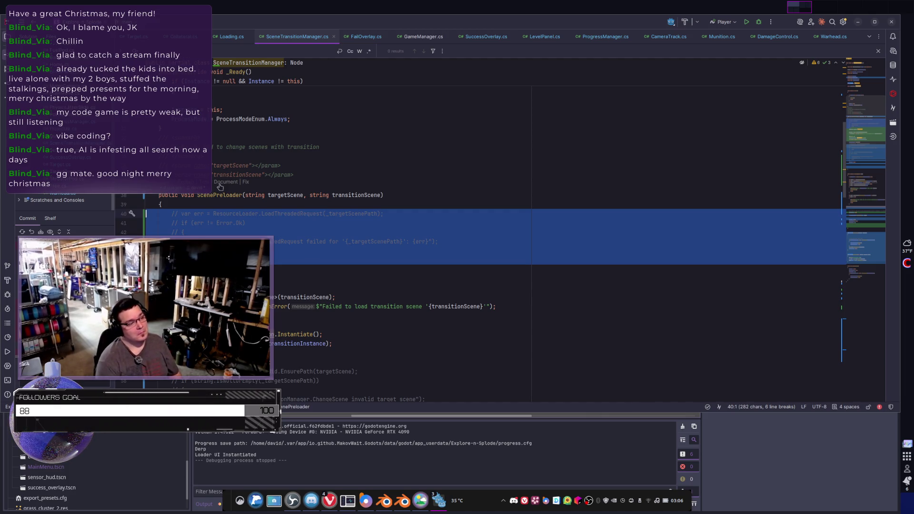
key(ctrl+slash)
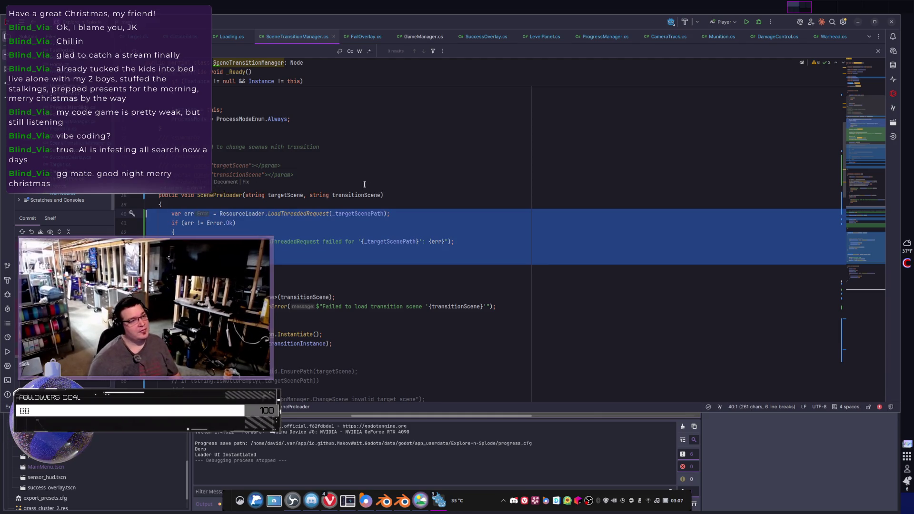
key(alt+Tab)
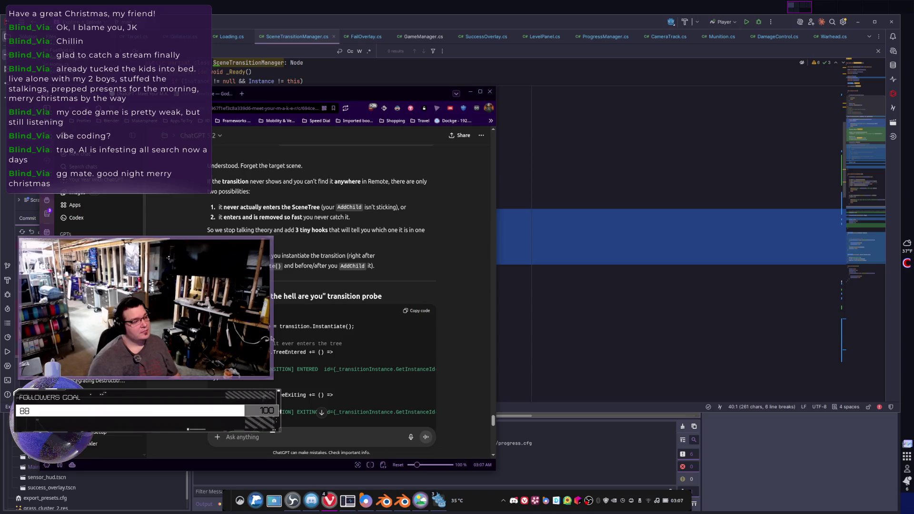
Review the probe code, then tell ChatGPT no massive debugs, just an answer if it knows one
scroll(273, 336, down, 3)
scroll(339, 329, up, 2)
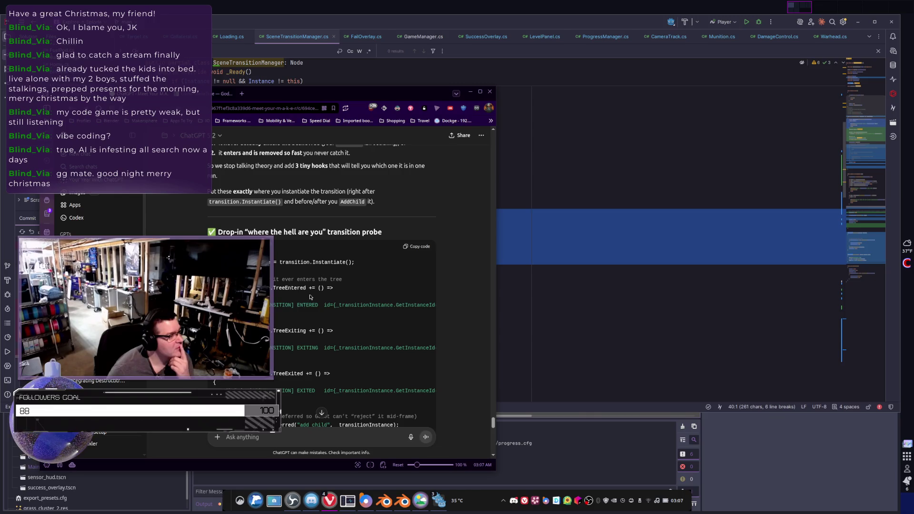
scroll(310, 297, down, 4)
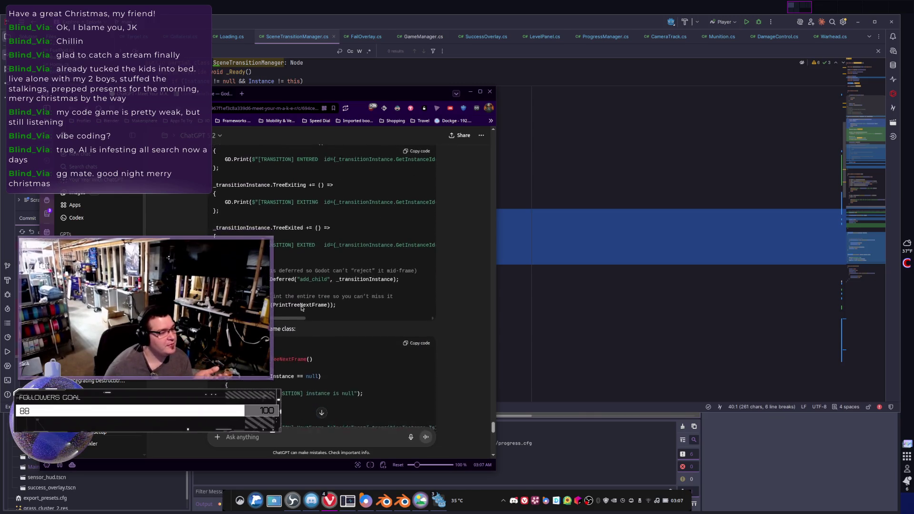
scroll(301, 309, up, 2)
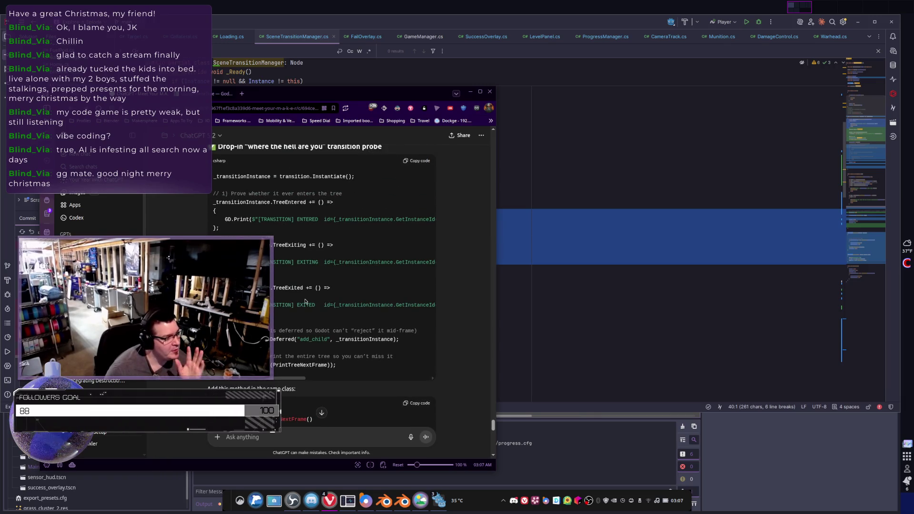
scroll(305, 301, down, 4)
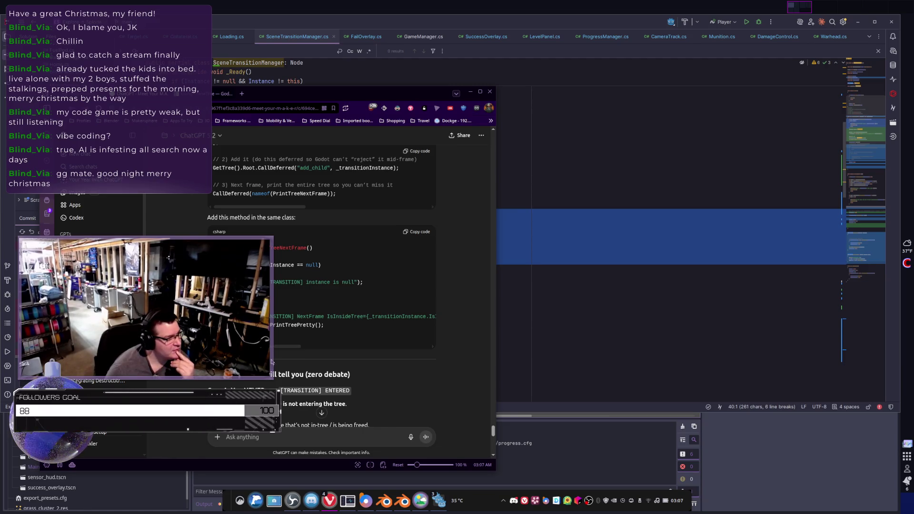
text(no, I'm sorry,I don't want massive )
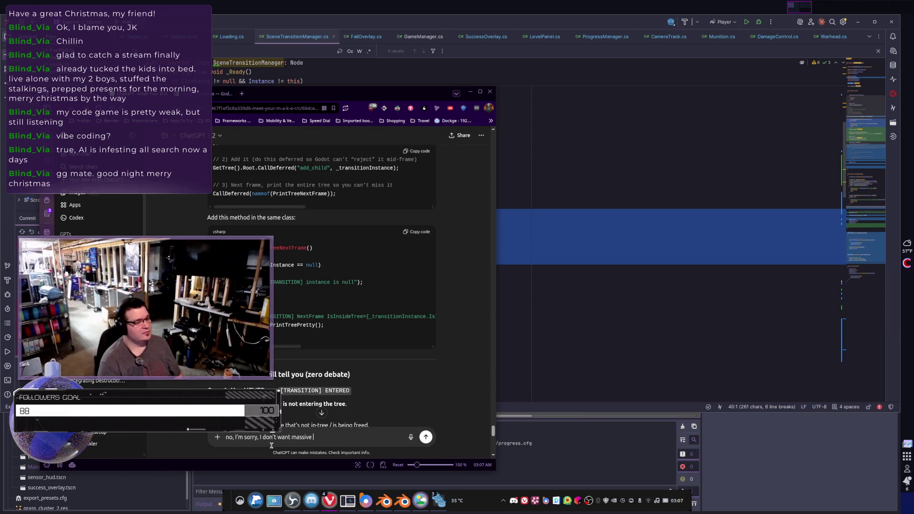
text(debugs. If you can't he)
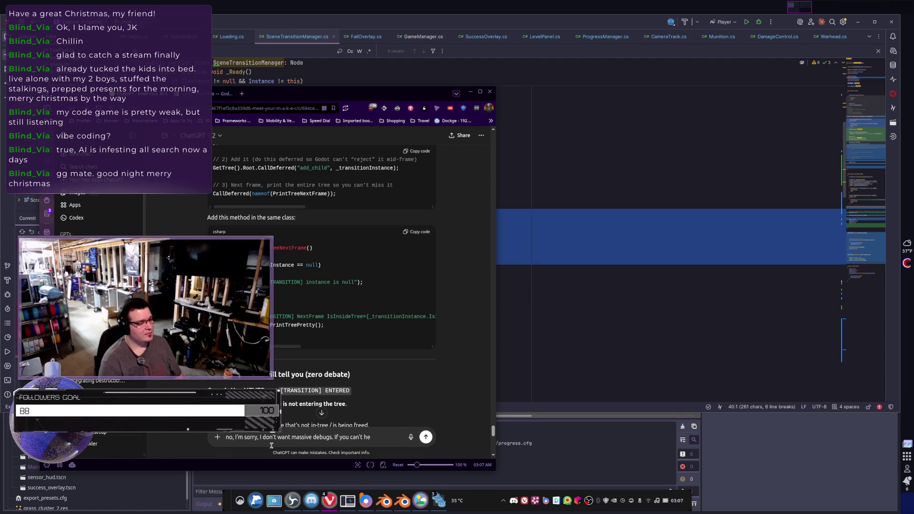
text( me or know the)
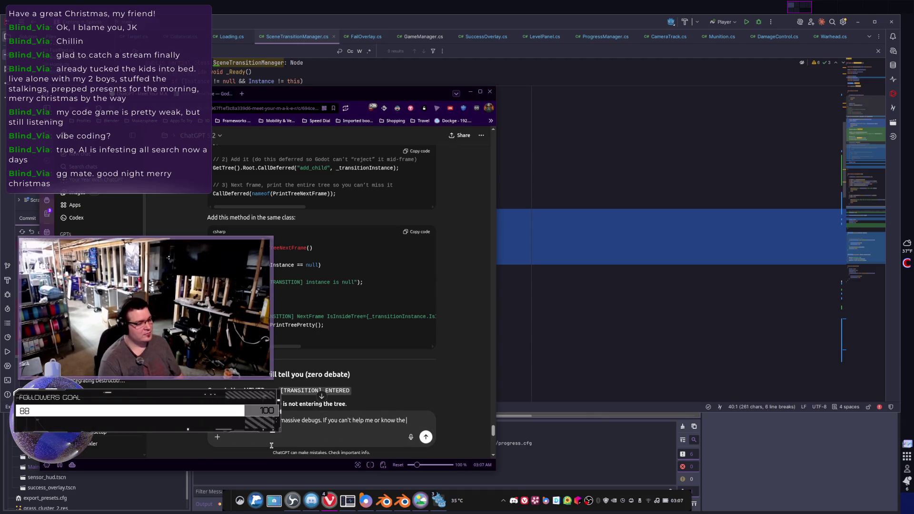
text( answer)
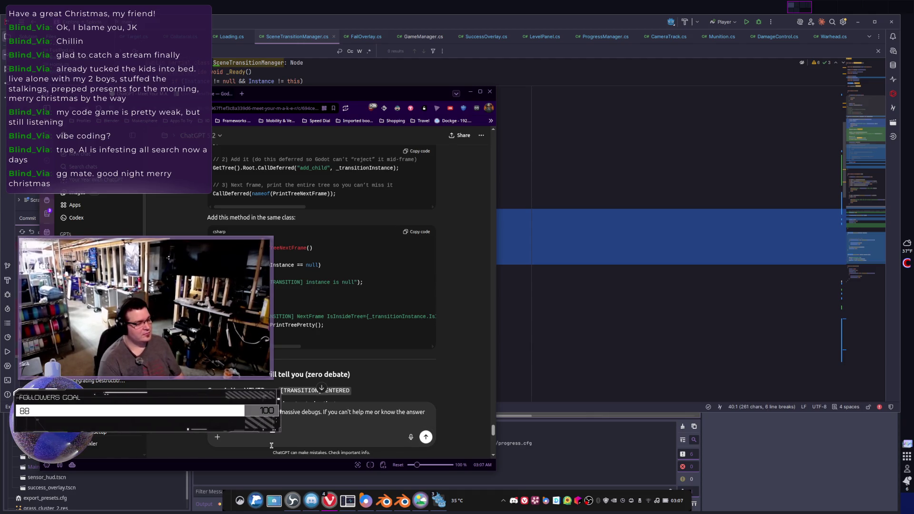
text( wit)
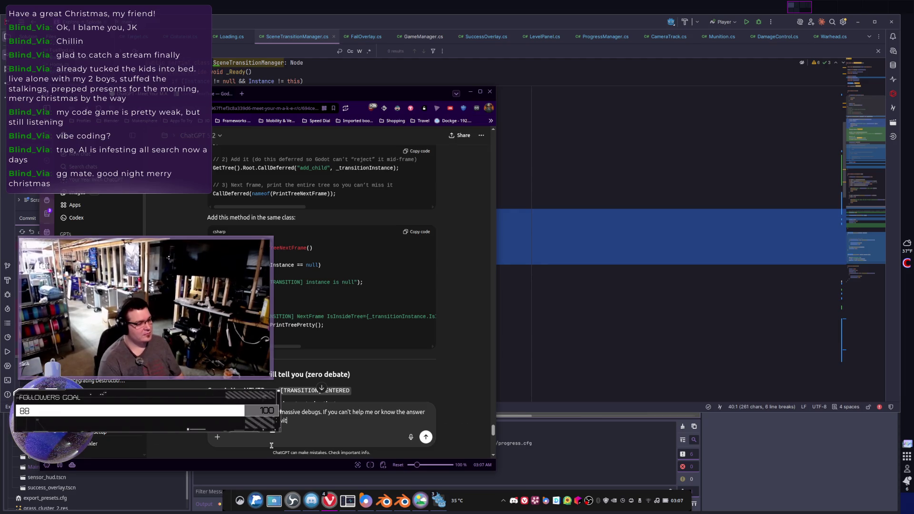
text(out your hel)
key(Return)
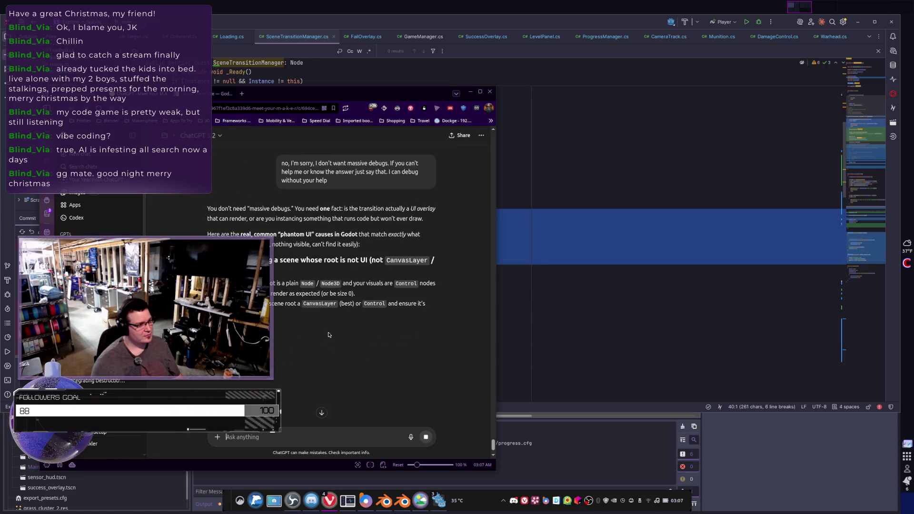
Send 'Thanks wall of text generator… repeating yourself.' and read ChatGPT's short, honest reply
scroll(310, 352, down, 1)
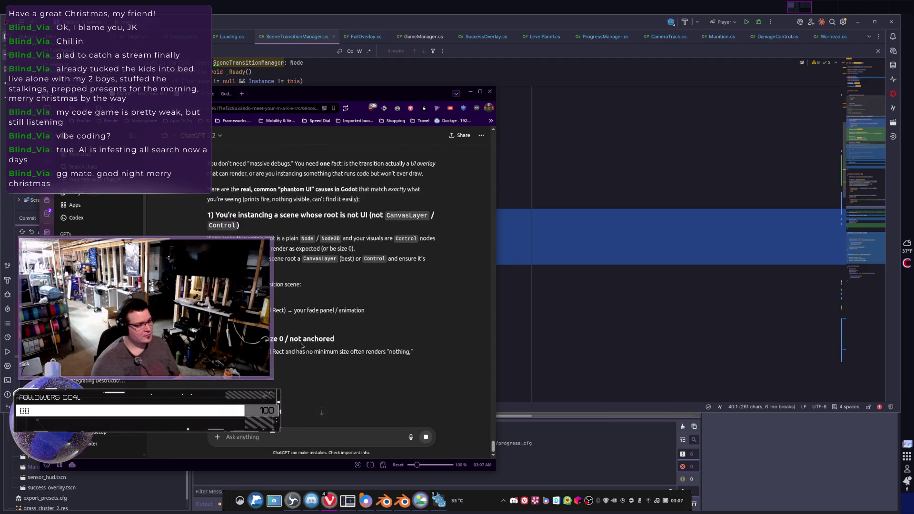
click(424, 438)
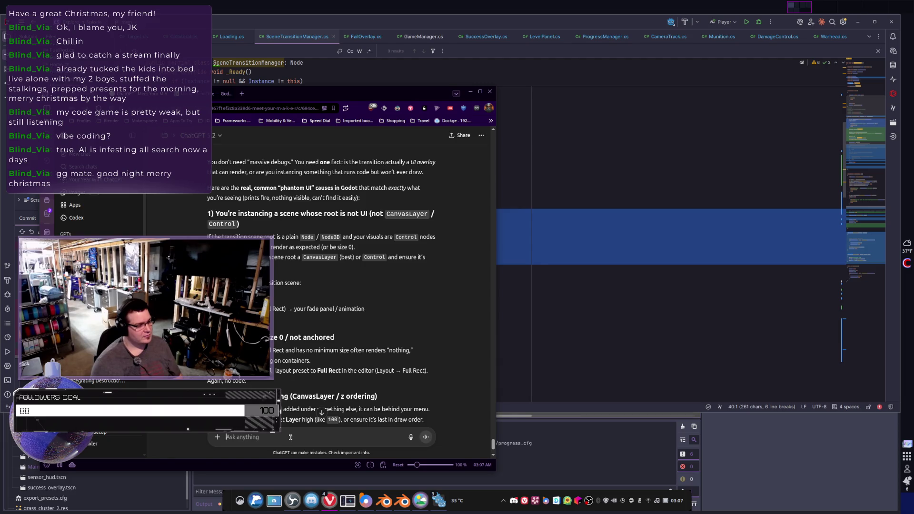
text(Thanks wall of text g)
text(r repeating yourself.)
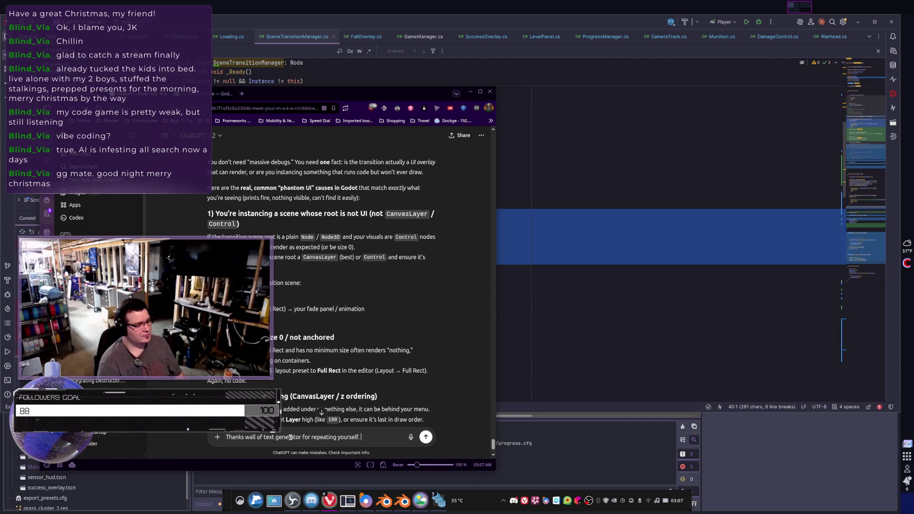
key(Return)
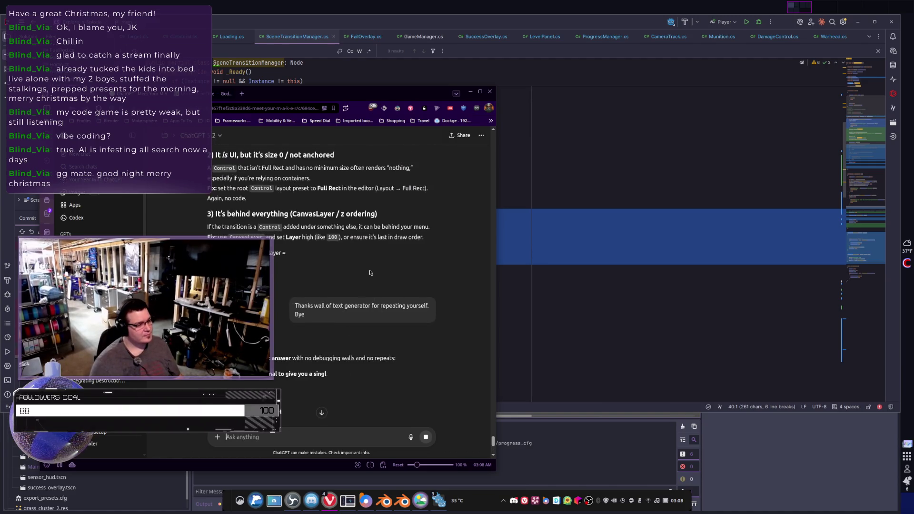
scroll(391, 281, down, 2)
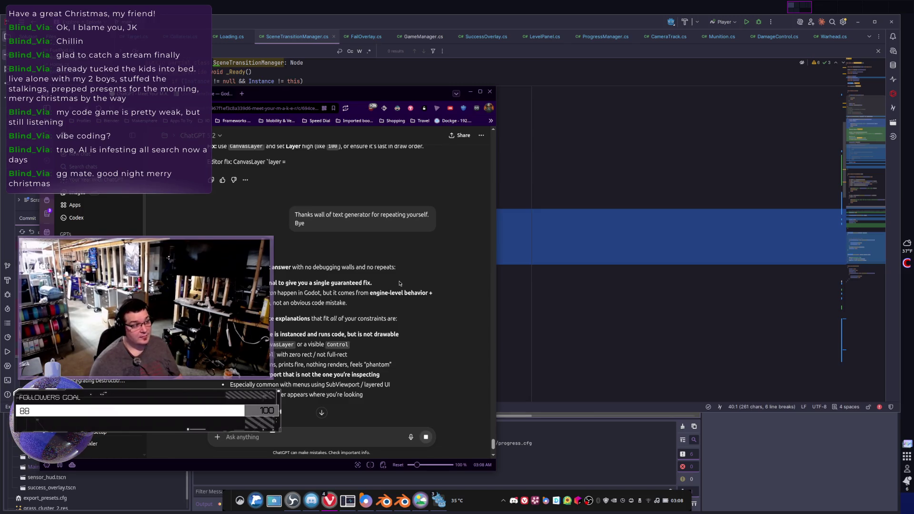
scroll(399, 283, down, 2)
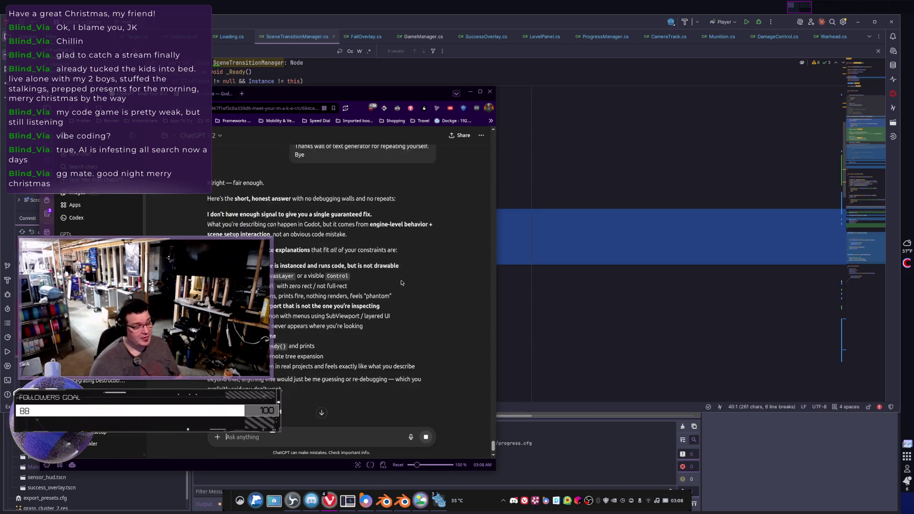
scroll(401, 283, down, 1)
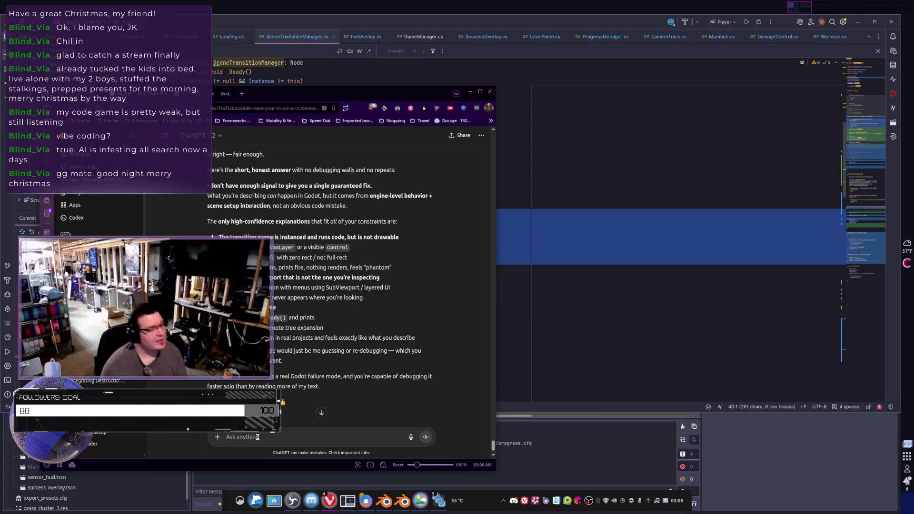
Remind ChatGPT the overlay removal timer was set to 120 SECONDS
text(Were you paying attention when I set)
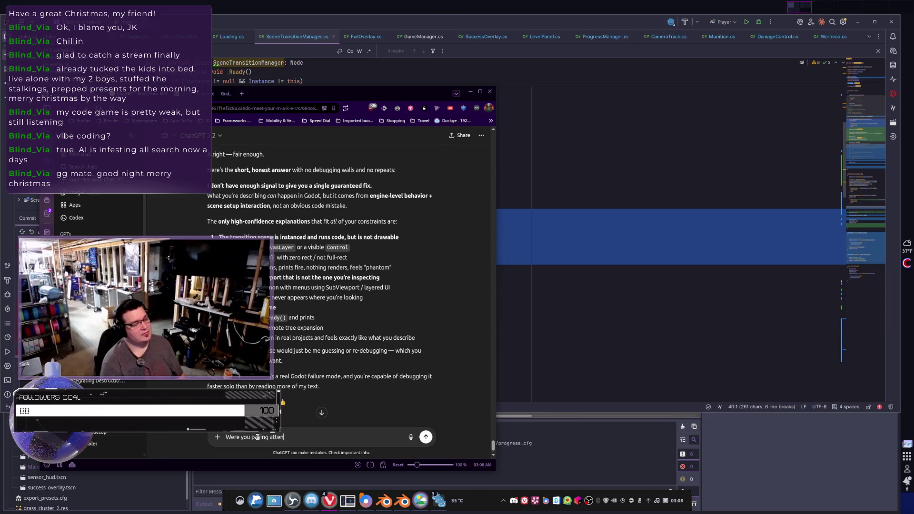
text( the )
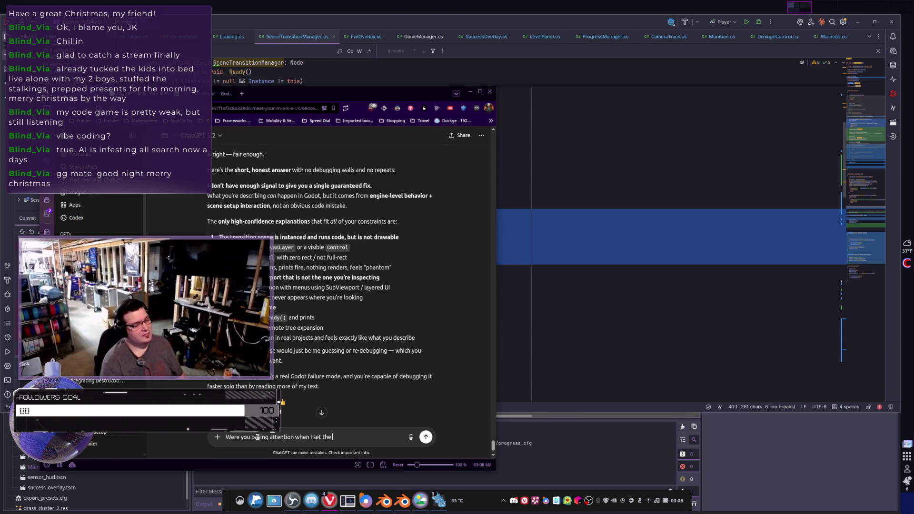
text(ove remov)
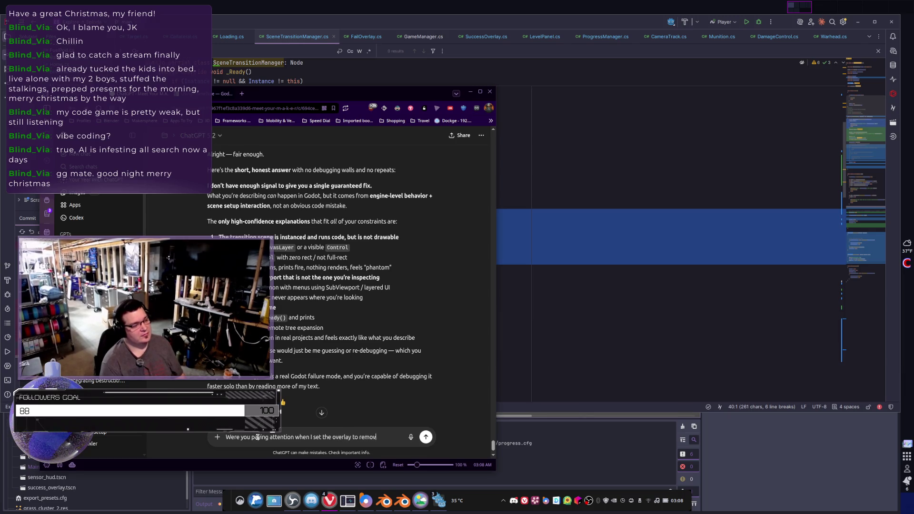
text(TER the timer was)
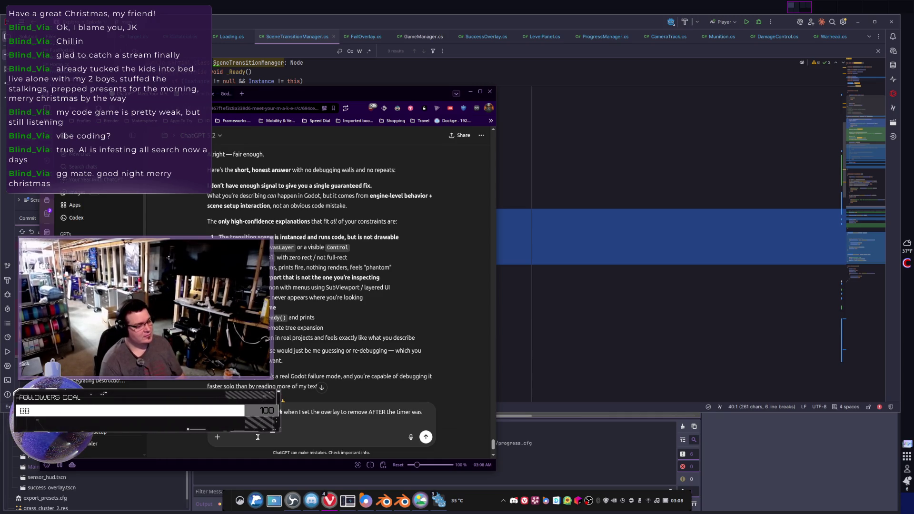
key(shift+Return)
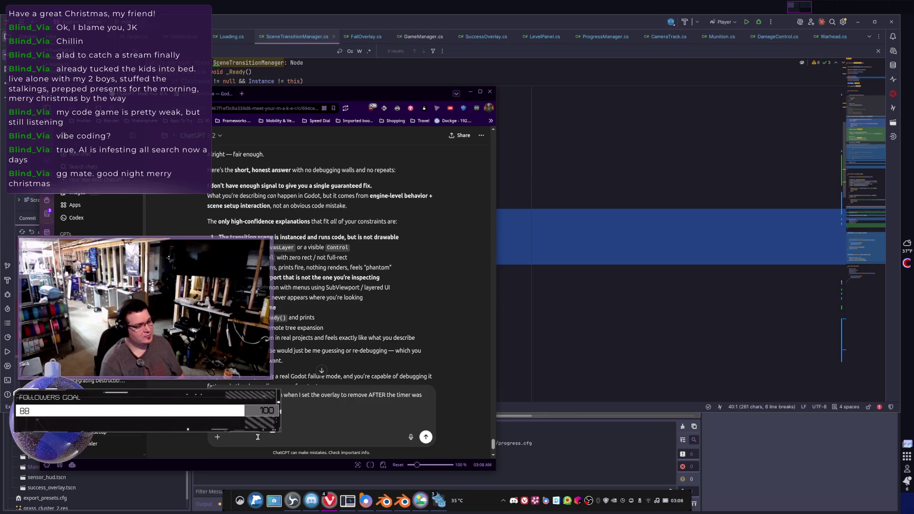
text(120 SECONDS)
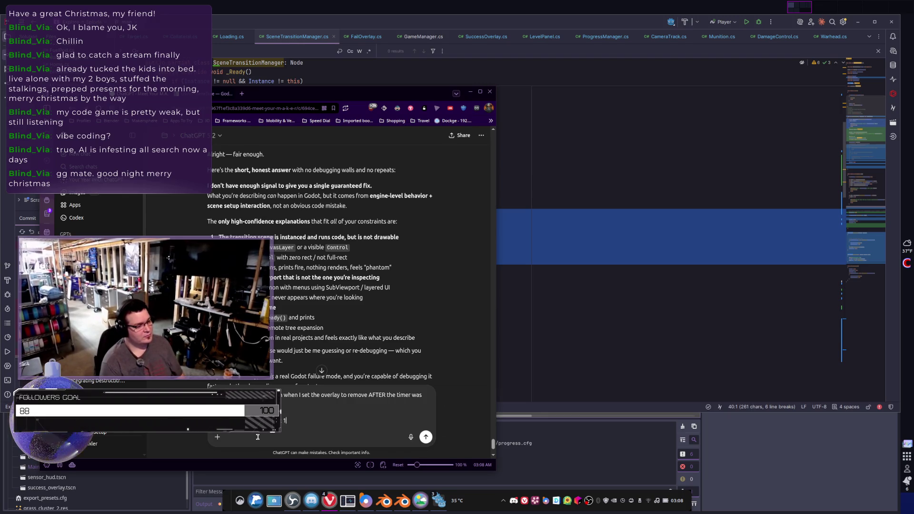
key(Return)
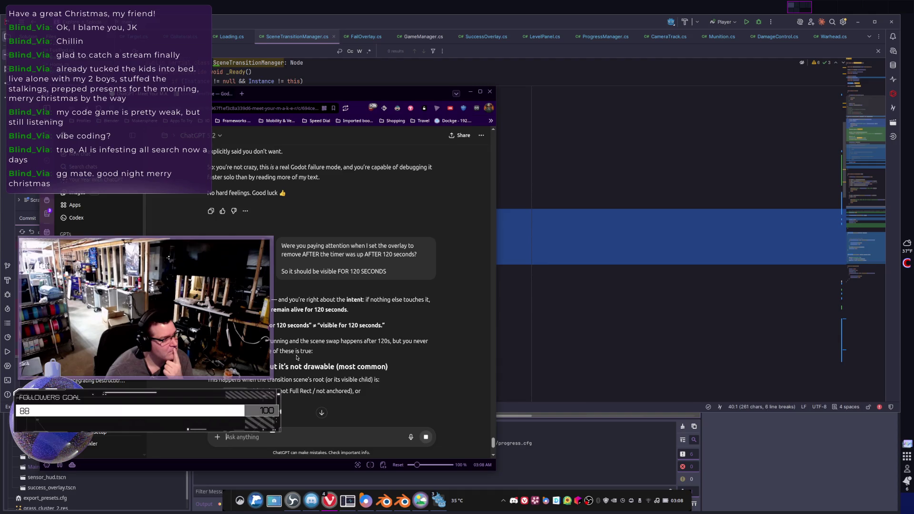
Answer its visibility-versus-alive reply with 'it's not an animation. READ THE FILE.'
scroll(297, 357, down, 1)
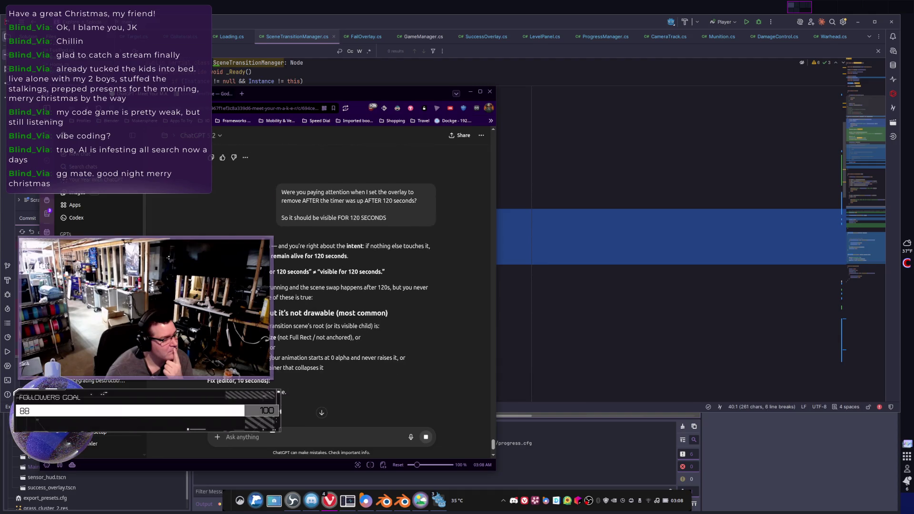
scroll(321, 286, down, 1)
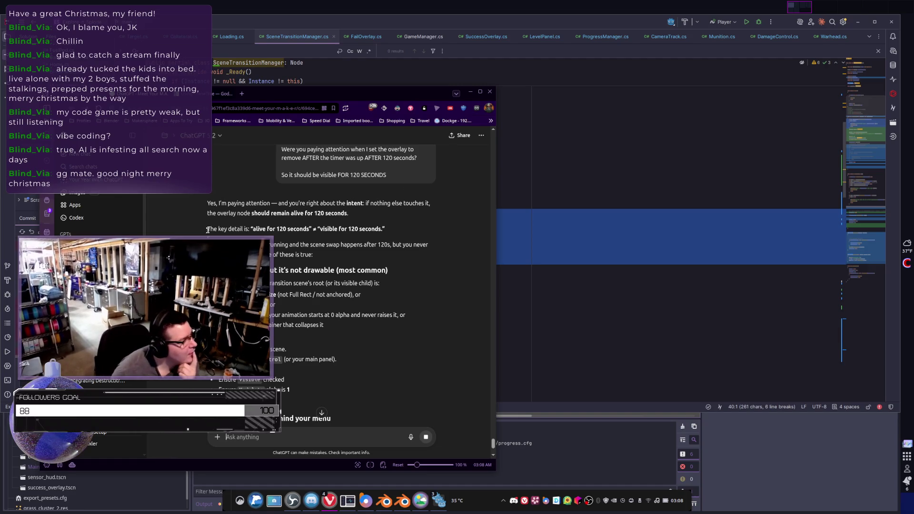
scroll(317, 306, down, 1)
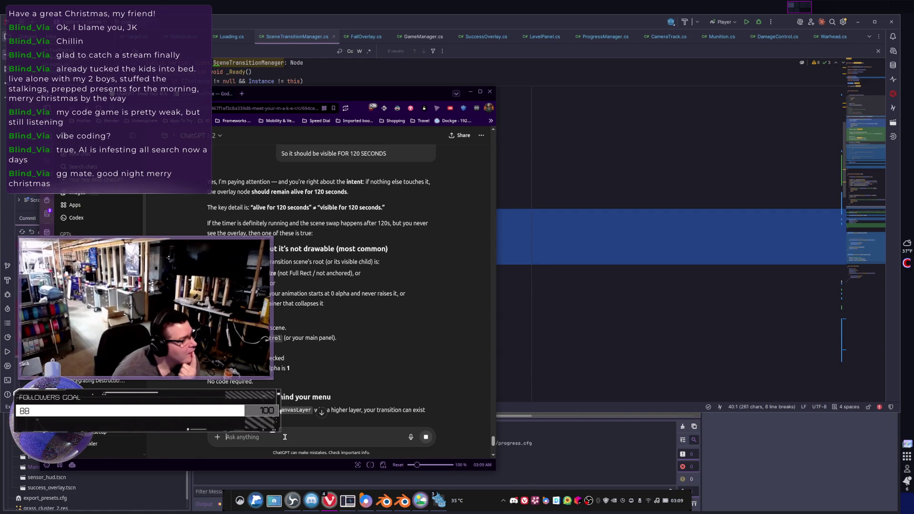
text(it's not an animation. READ THE FILE.)
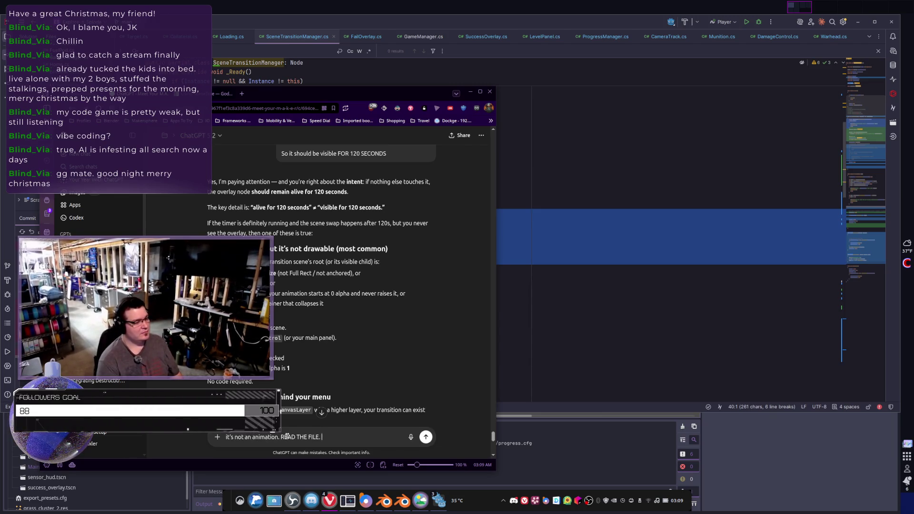
key(Return)
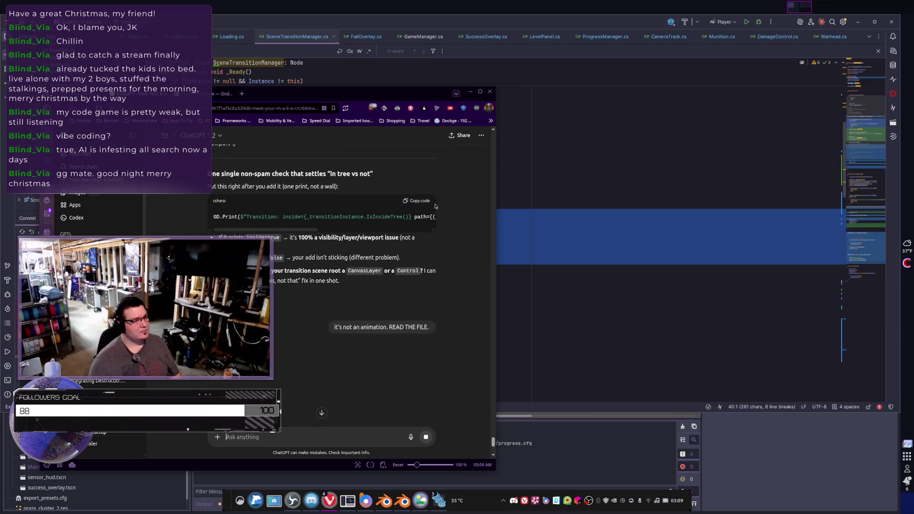
scroll(308, 361, up, 2)
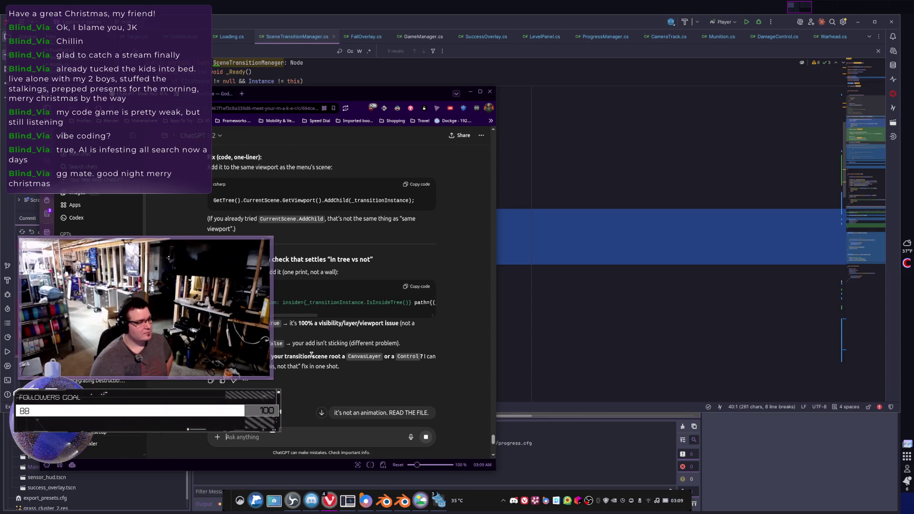
scroll(311, 355, up, 3)
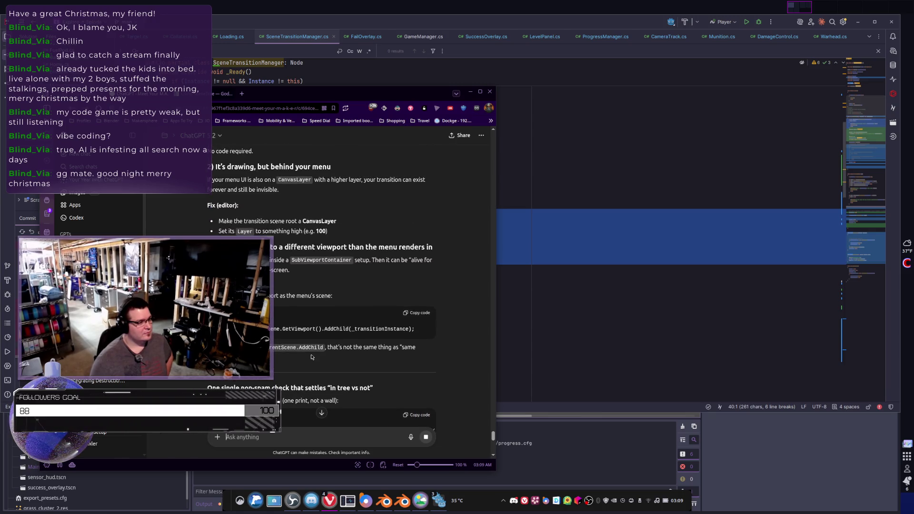
key(alt+Tab)
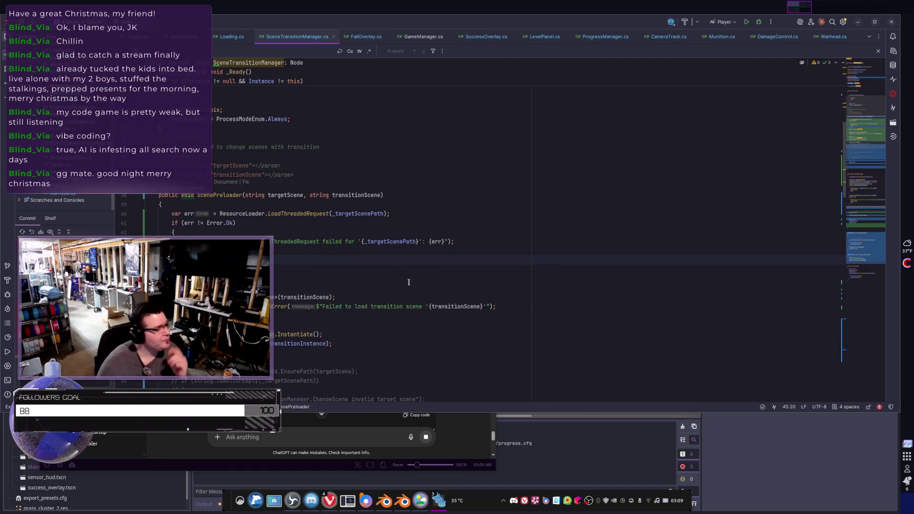
Inspect the CleanupAfterFail() call on line 44 in ScenePreloader's failure handling, then move to Godot
scroll(239, 226, down, 1)
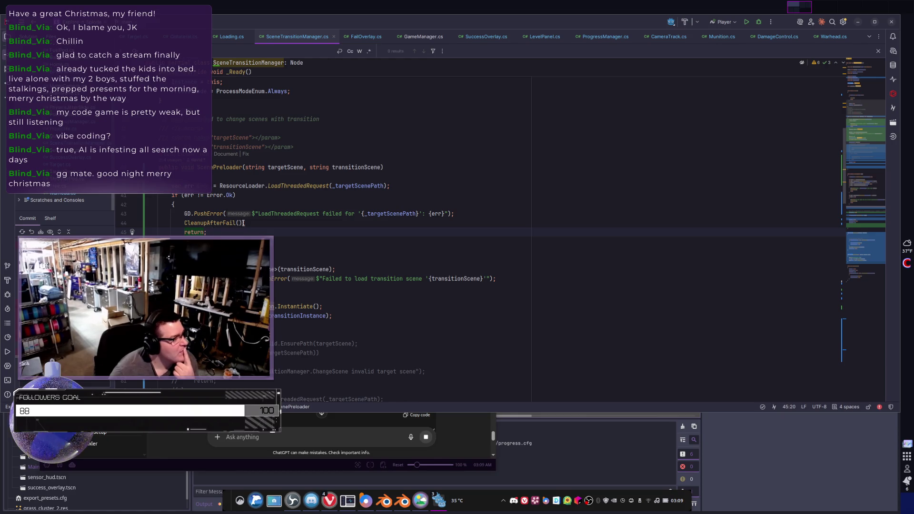
drag(243, 222, 162, 222)
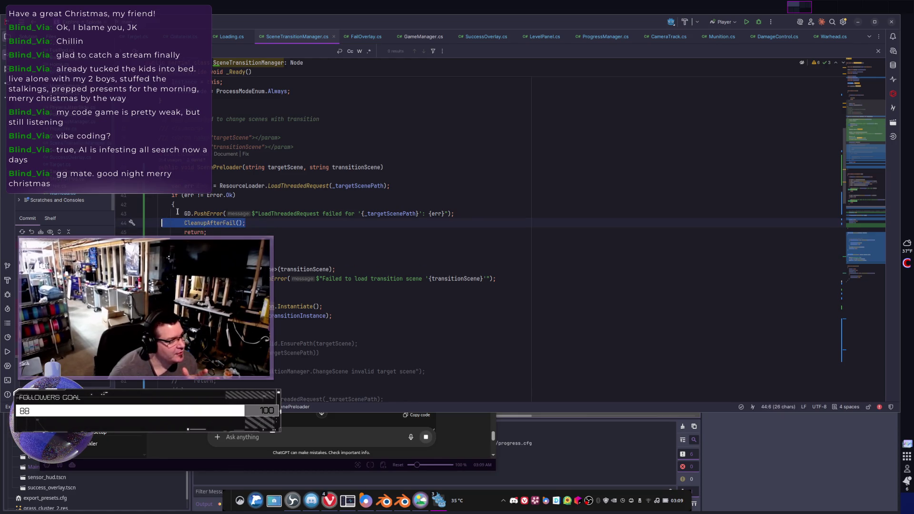
scroll(177, 215, up, 1)
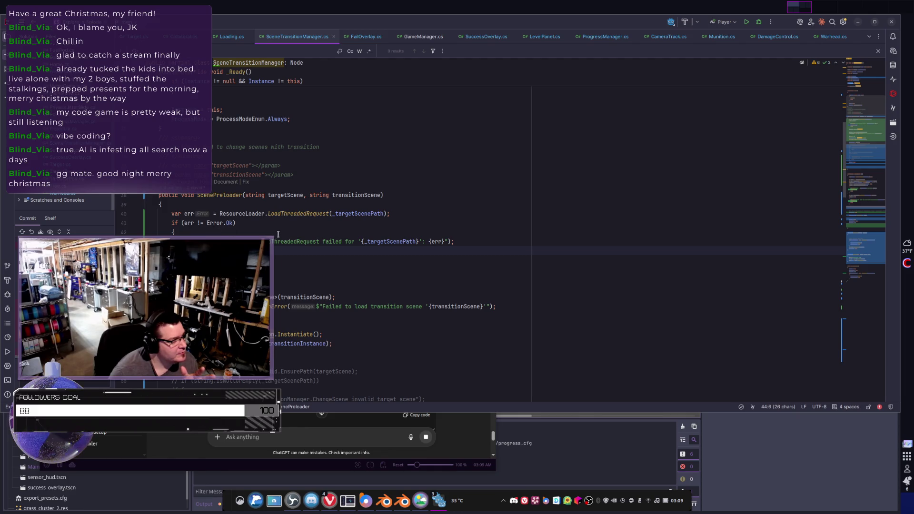
click(485, 243)
click(551, 456)
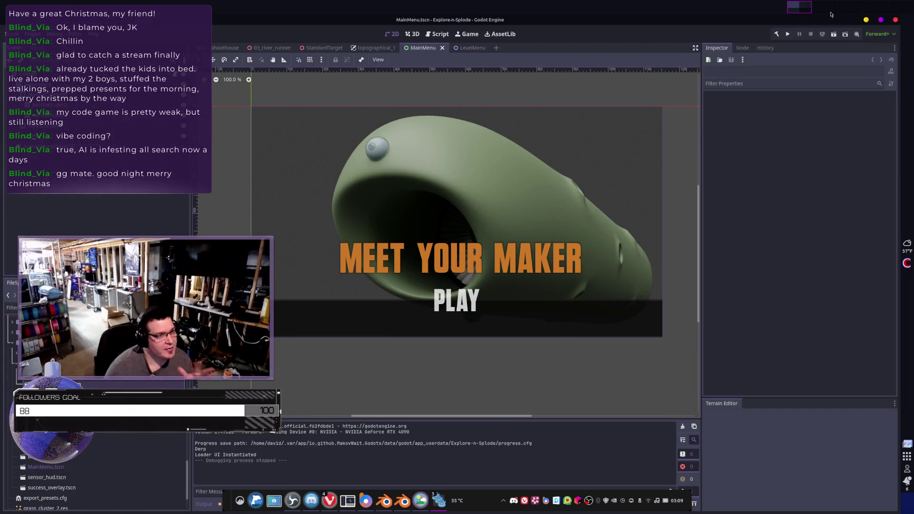
Run the project, choose PLAY on the main menu, and start the top level from the list
click(787, 34)
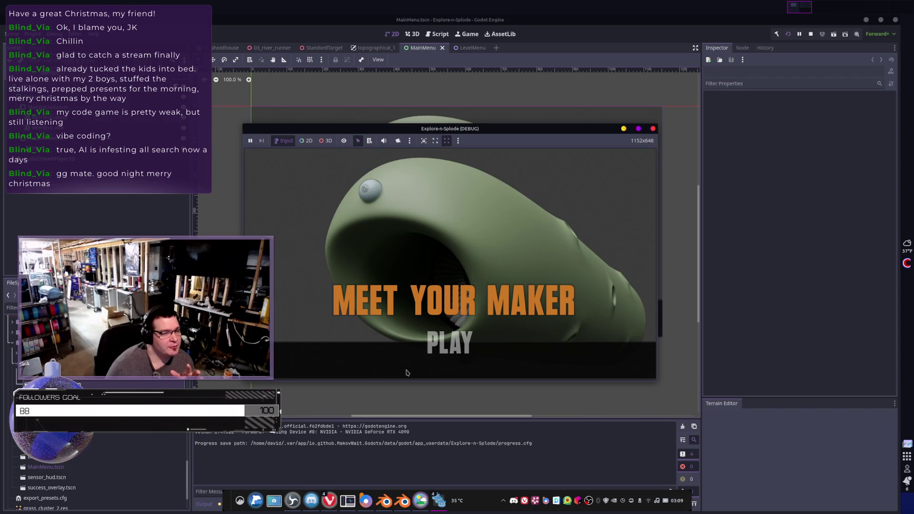
click(406, 365)
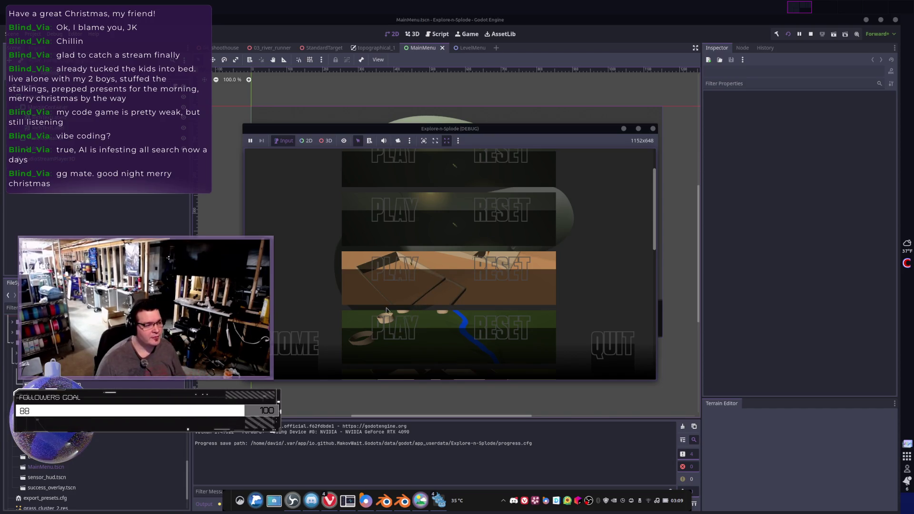
scroll(388, 312, down, 1)
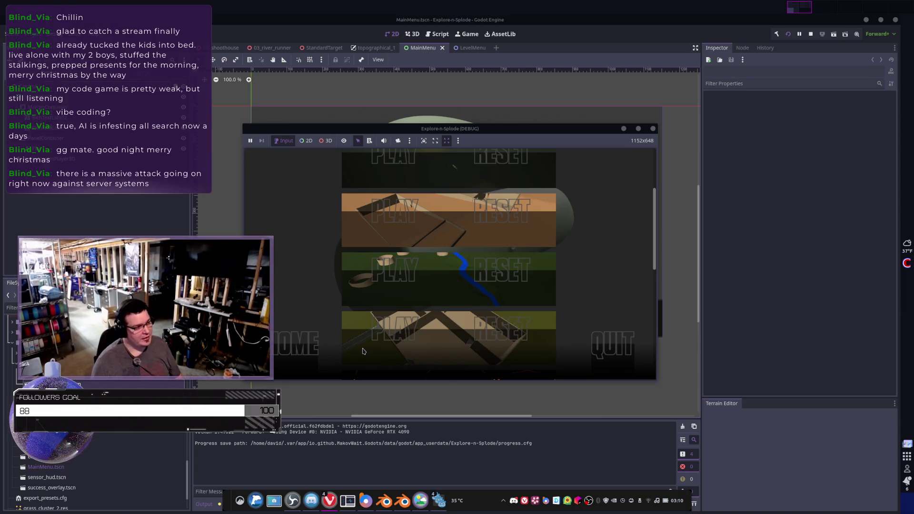
scroll(400, 263, up, 3)
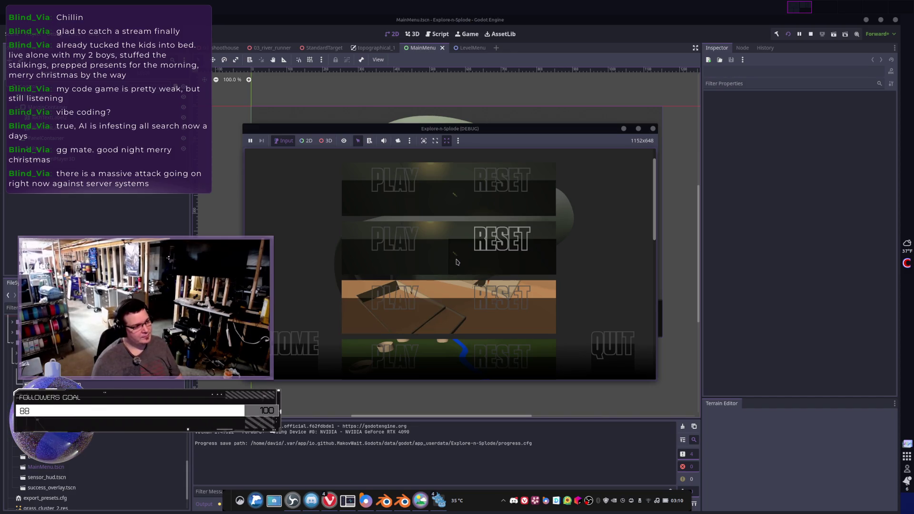
click(397, 201)
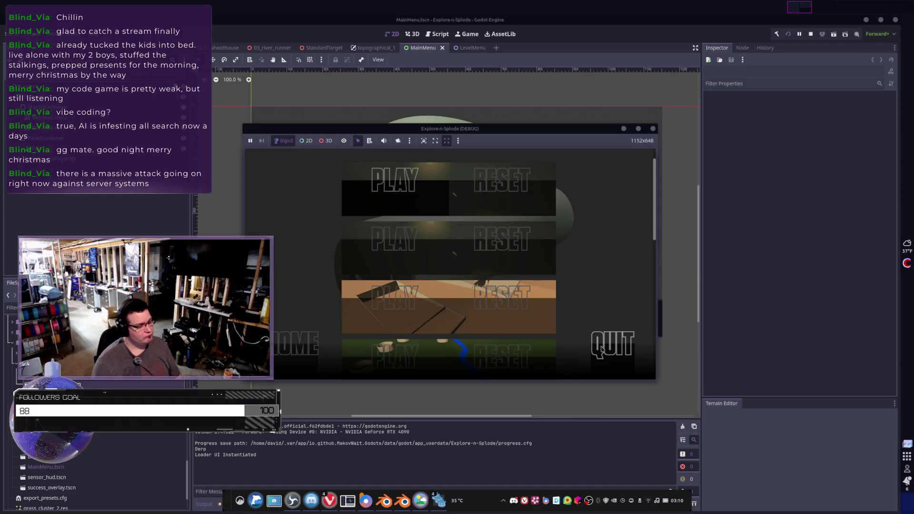
click(227, 454)
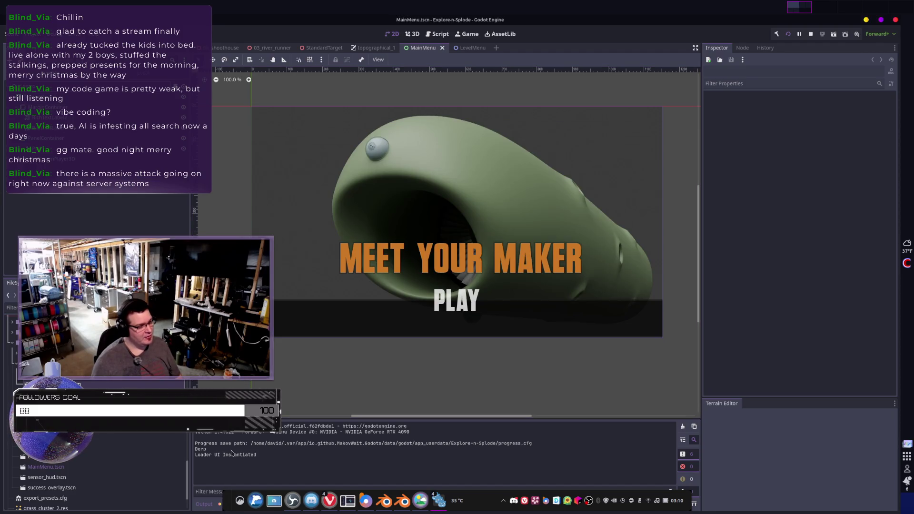
Switch Godot's bottom panel from the output log to the Debugger's Errors list
click(204, 504)
click(218, 505)
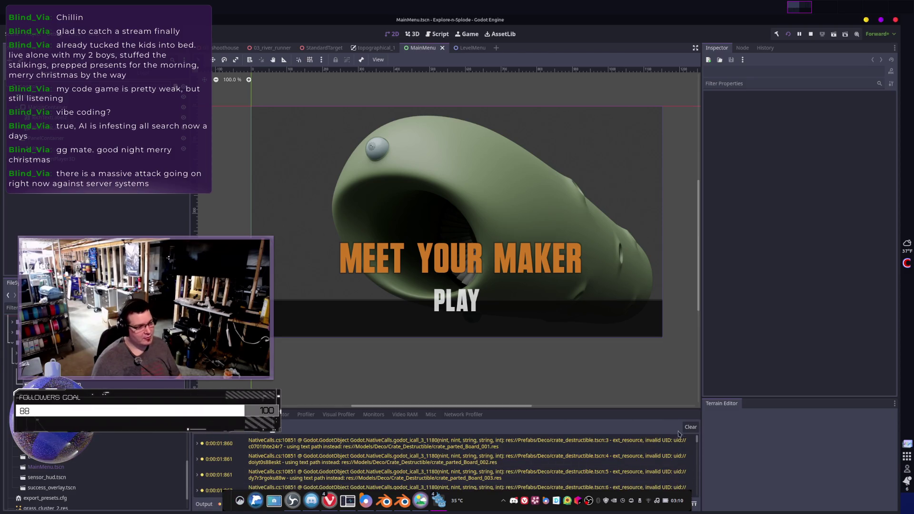
scroll(618, 467, down, 15)
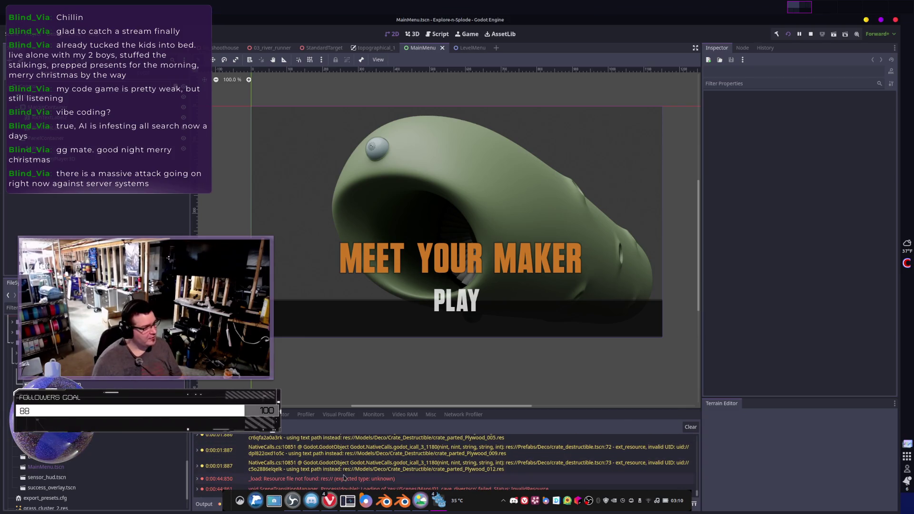
Find the InvalidResource failure loading 01_cave_diver.tscn and jump to its line 87 in Rider
mouse_move(614, 16)
mouse_down()
mouse_move(598, 59)
mouse_move(576, 53)
mouse_up()
scroll(491, 392, down, 5)
scroll(490, 392, down, 10)
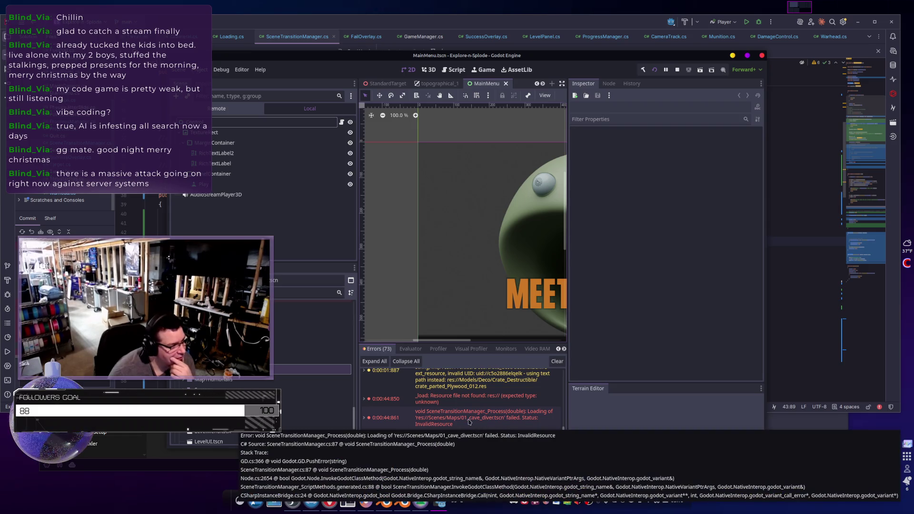
double_click(469, 422)
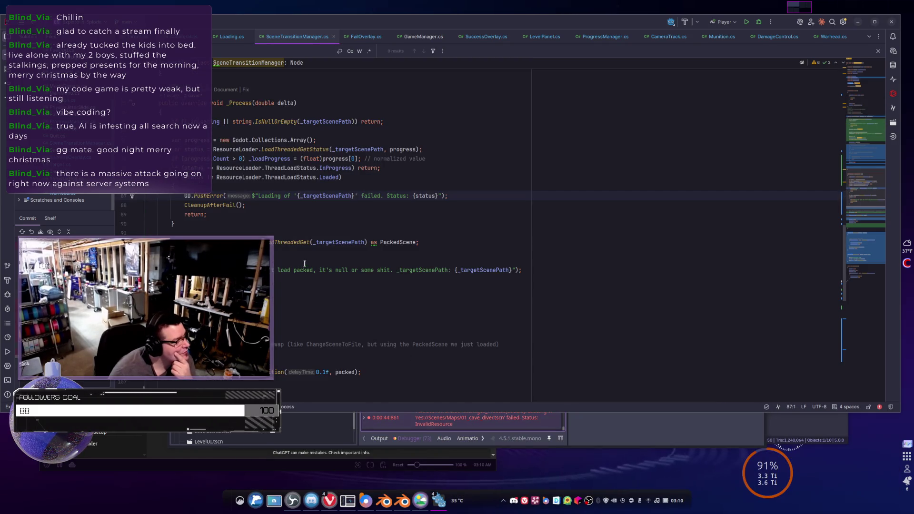
Review the twelve-line target-path loading code in SceneTransitionManager.cs's _Process
scroll(304, 267, up, 2)
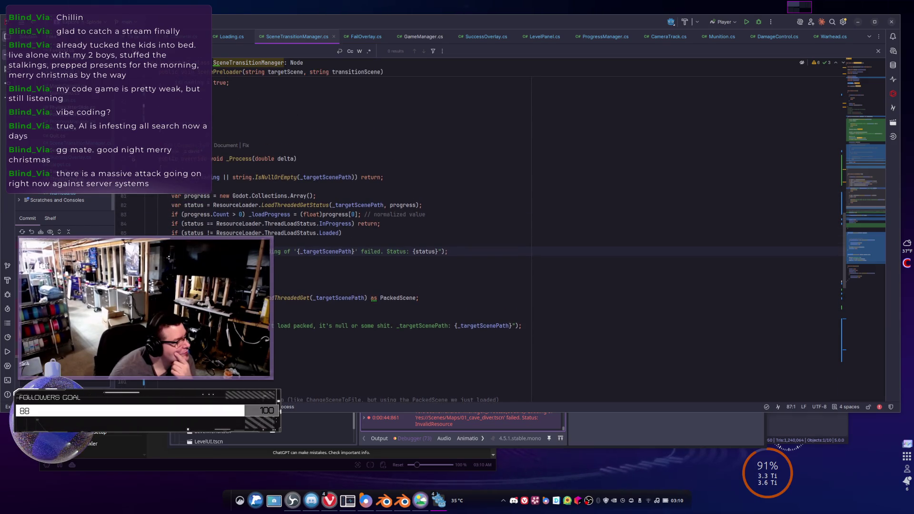
scroll(320, 238, up, 1)
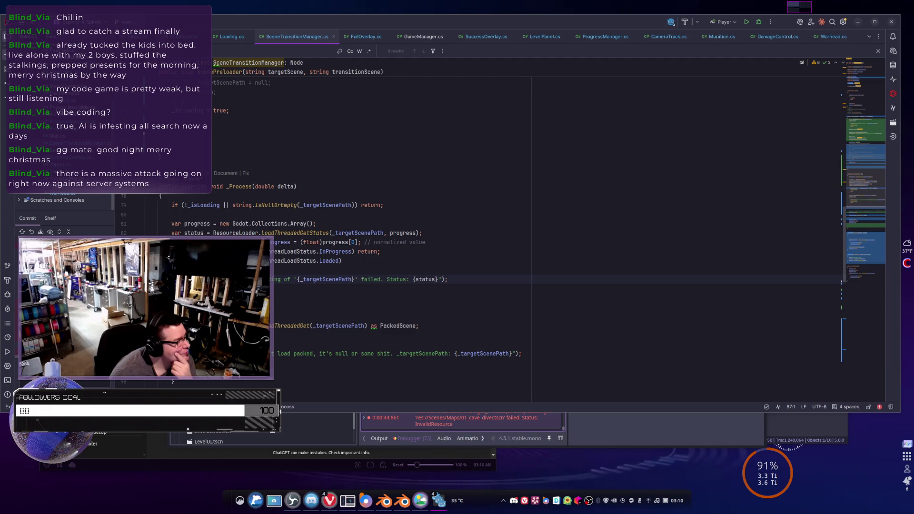
scroll(333, 238, up, 2)
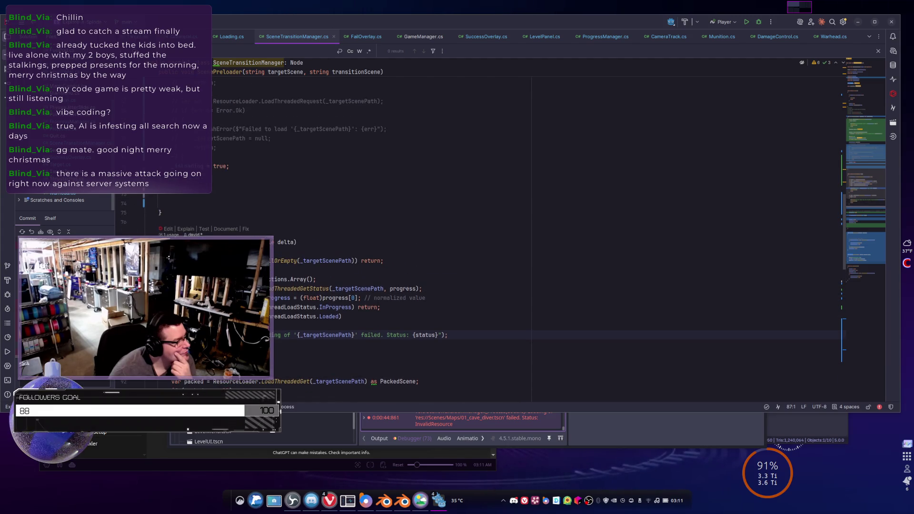
scroll(357, 229, up, 9)
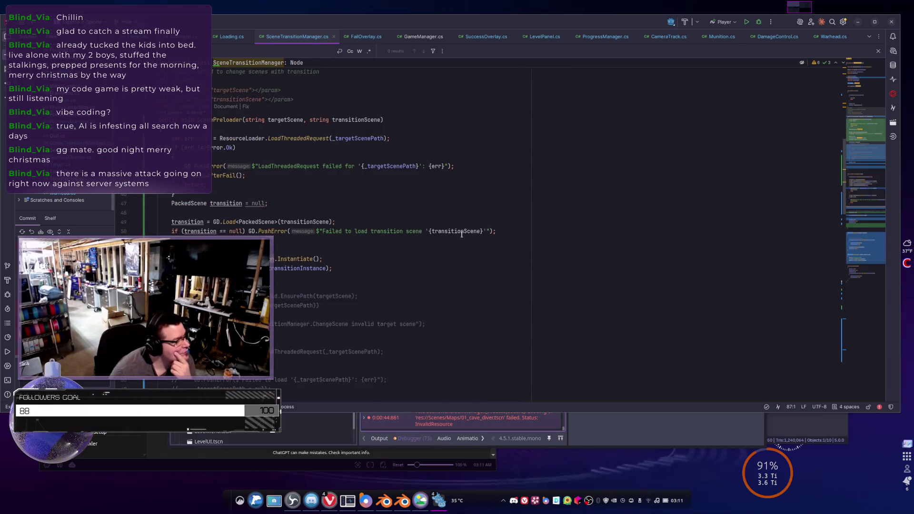
scroll(412, 234, down, 4)
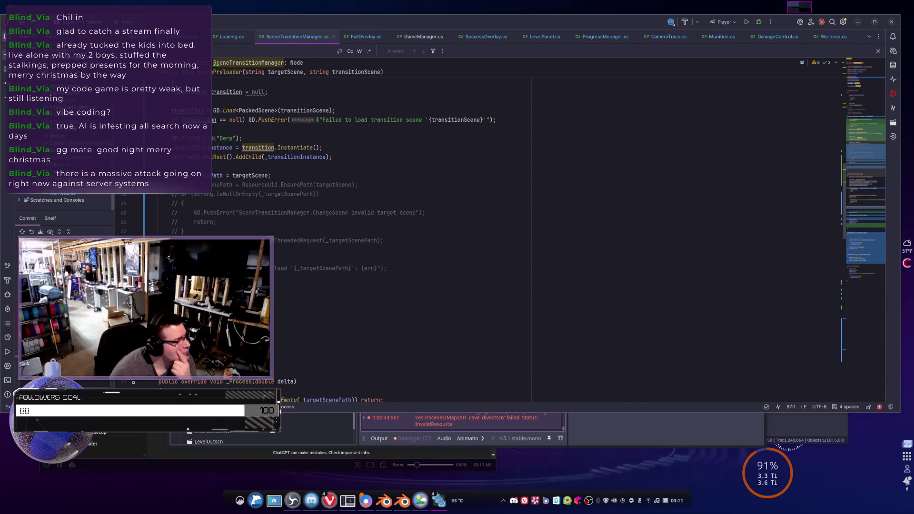
drag(162, 292, 157, 183)
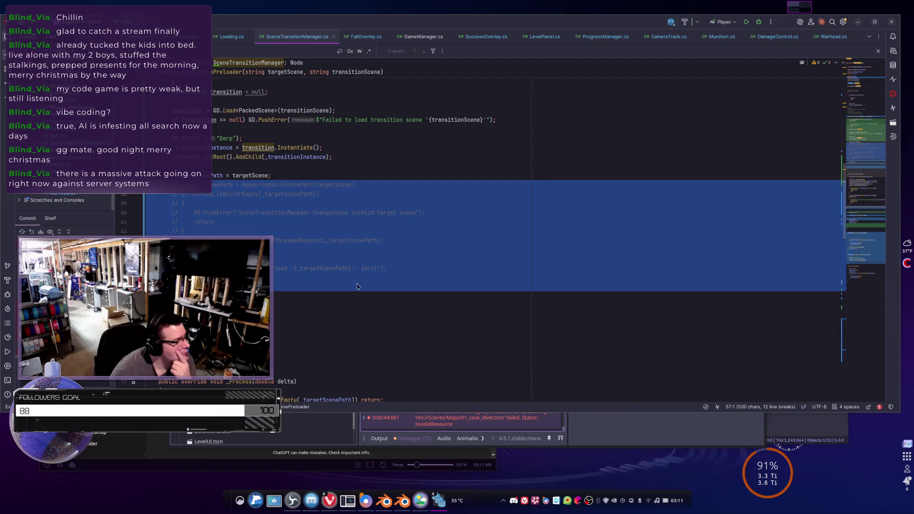
scroll(358, 286, up, 3)
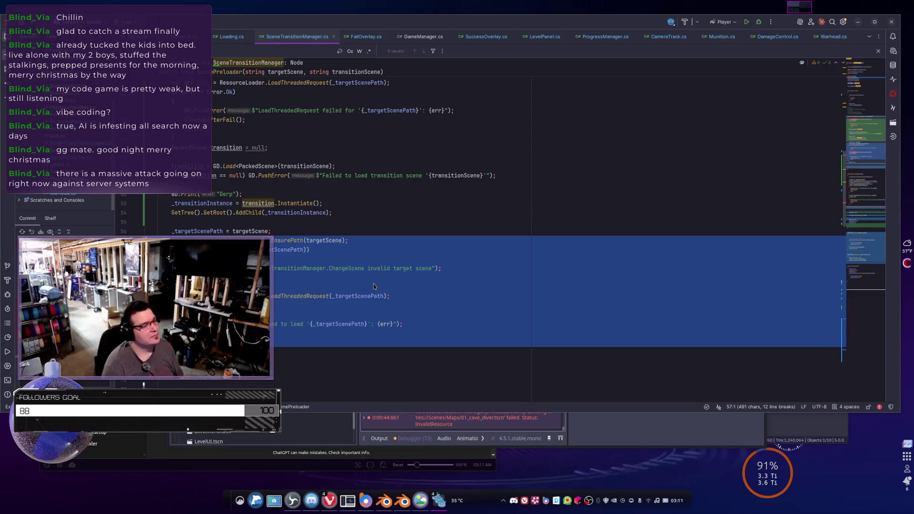
scroll(447, 257, down, 3)
scroll(444, 284, down, 2)
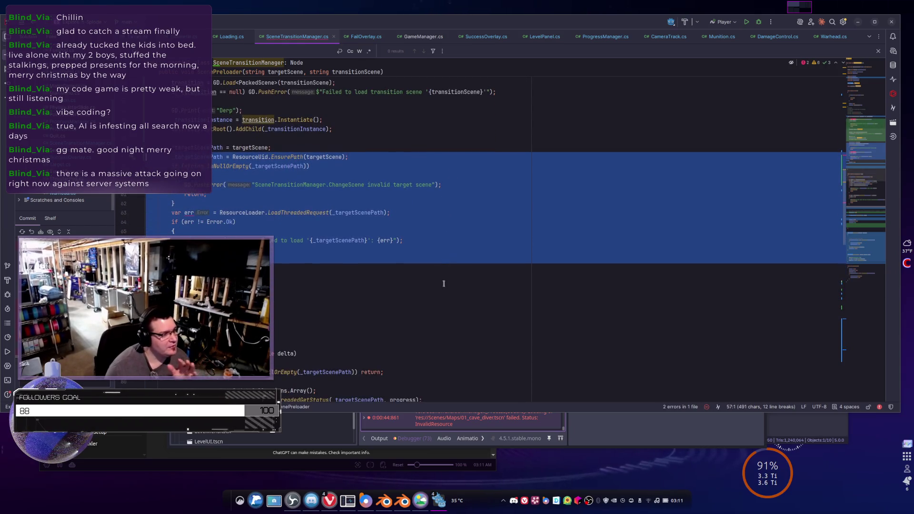
scroll(447, 238, up, 5)
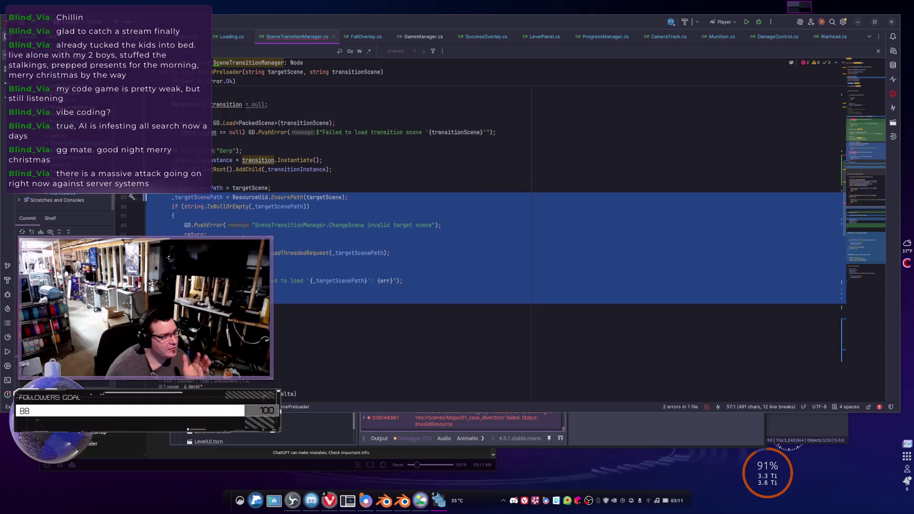
click(177, 286)
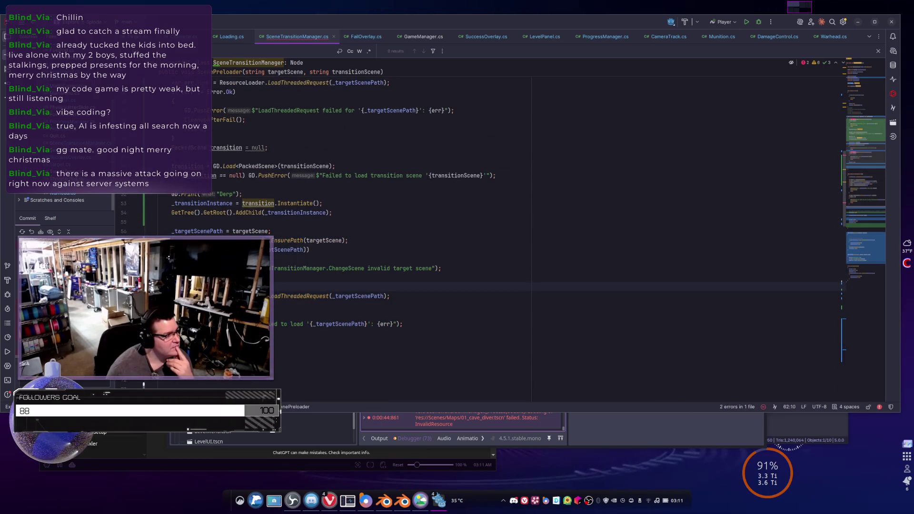
Comment out the six-line threaded load request block and return to the Godot editor
scroll(528, 205, up, 3)
scroll(528, 204, down, 3)
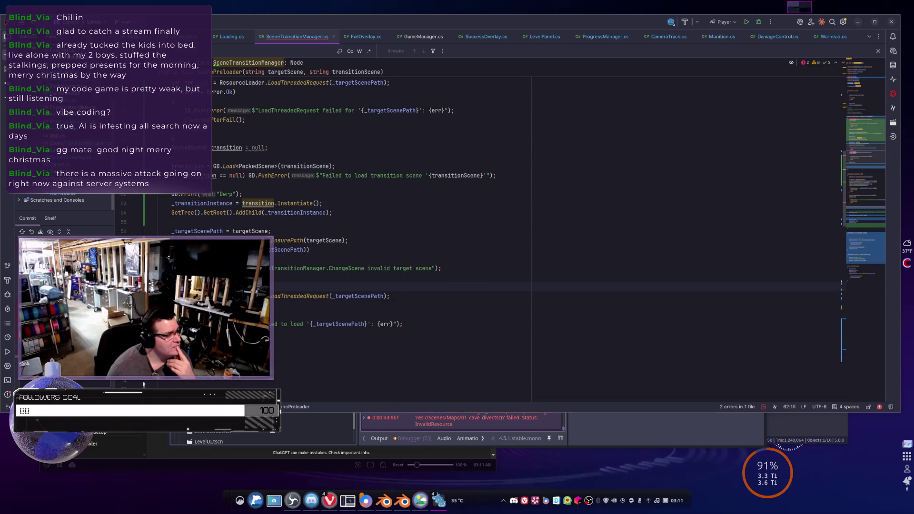
scroll(529, 204, up, 2)
scroll(529, 205, down, 2)
mouse_move(286, 344)
mouse_down()
mouse_move(286, 304)
mouse_move(172, 296)
mouse_up()
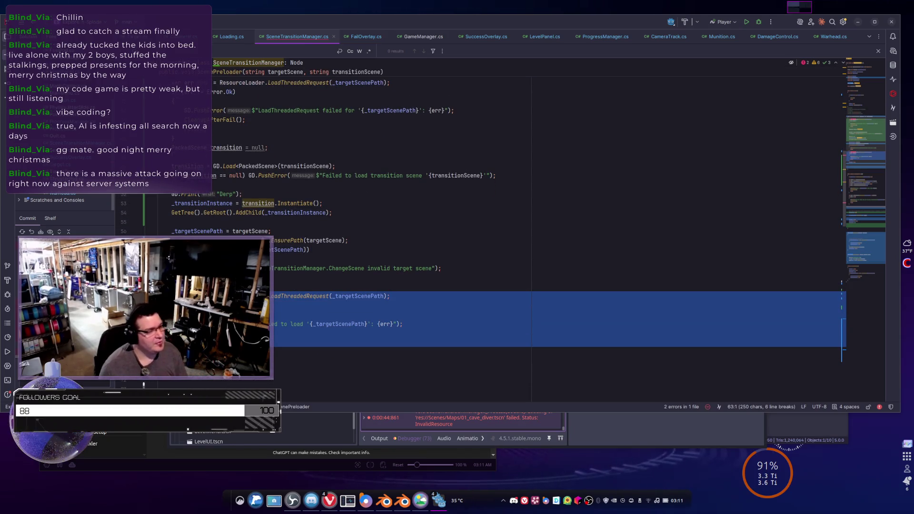
key(ctrl+slash)
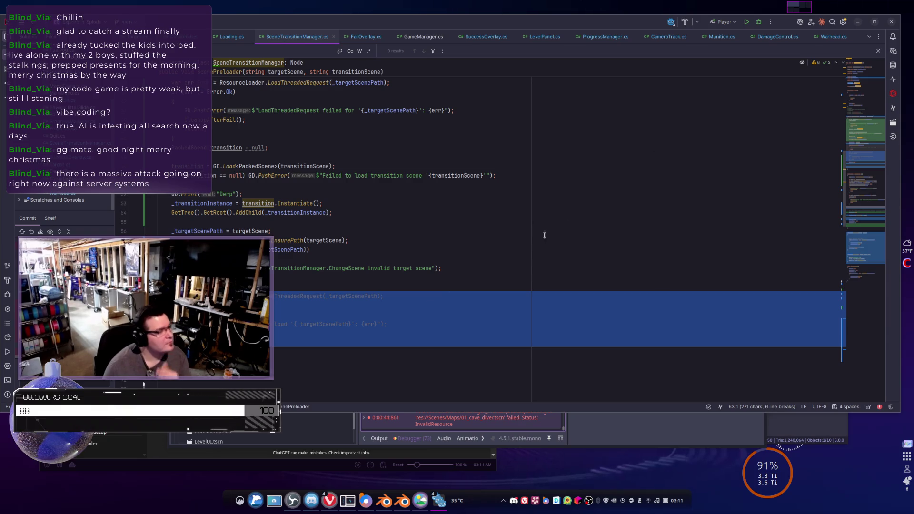
key(alt+Tab)
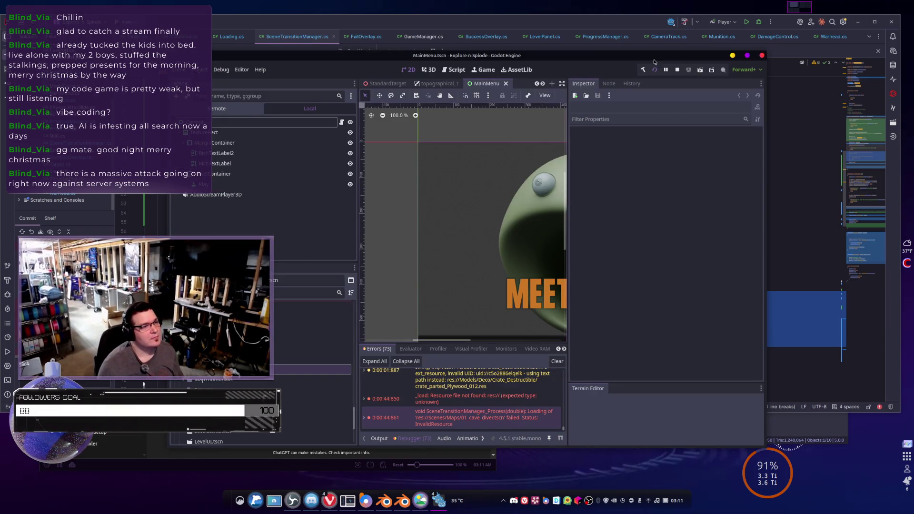
Run the game, start a level, and open the 04_shoothouse.tscn InvalidResource error's source in Rider
click(653, 70)
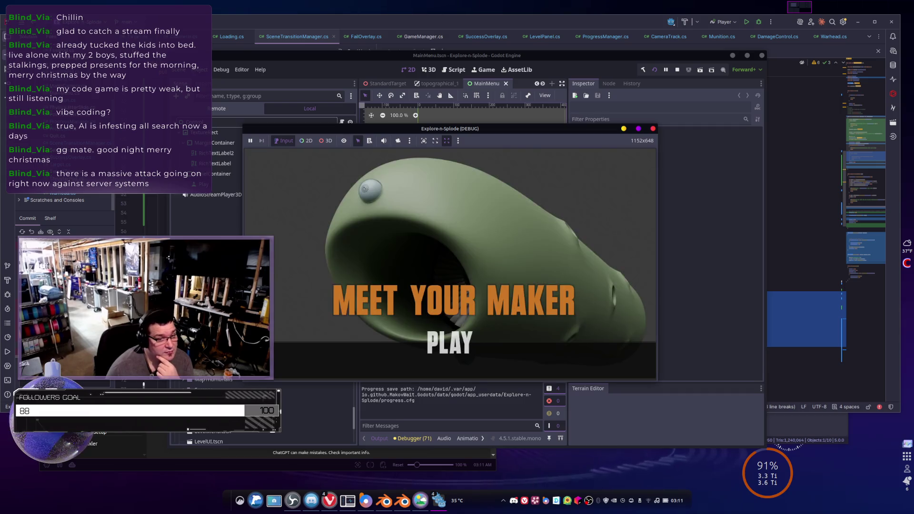
click(431, 355)
scroll(416, 335, down, 3)
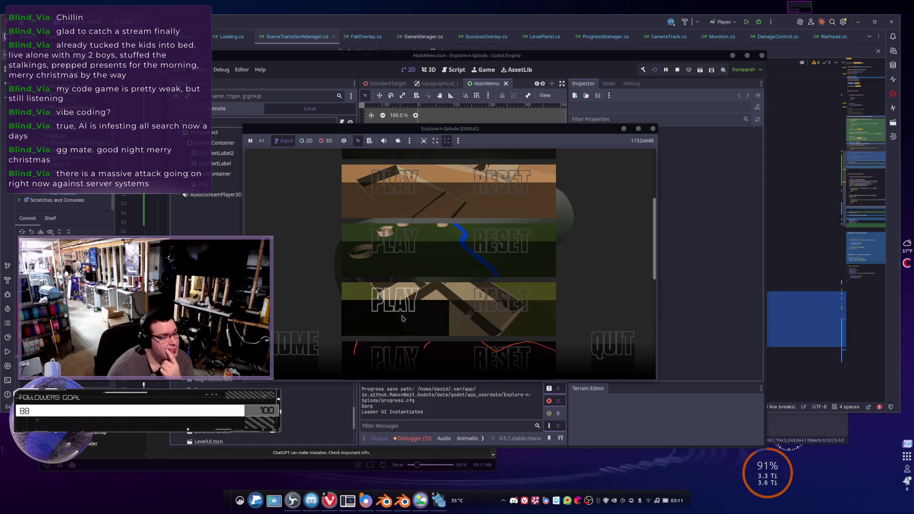
click(402, 318)
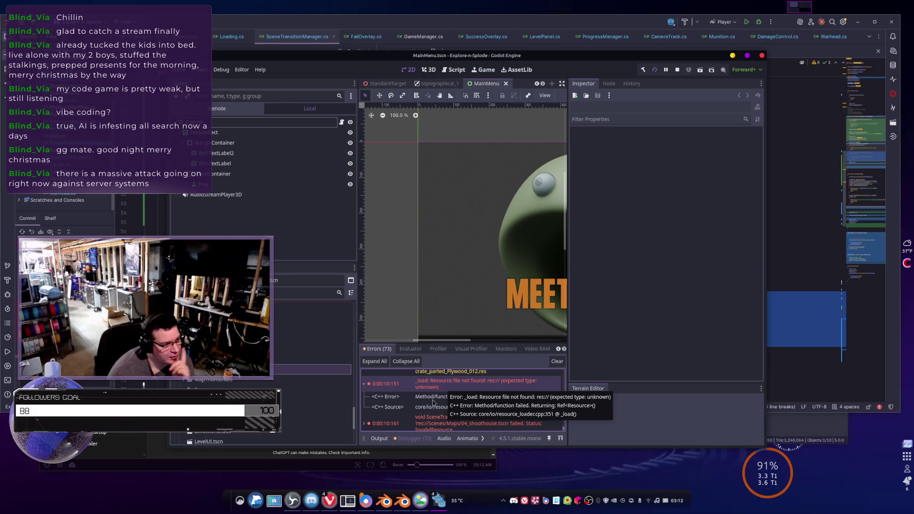
scroll(491, 388, down, 1)
double_click(447, 418)
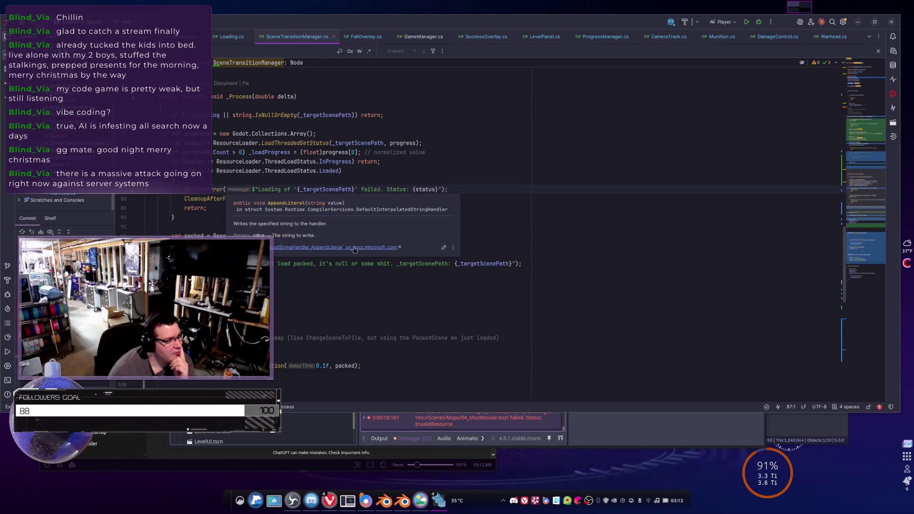
Examine the failed-loading error line, the early-return check, and the EnsurePath target-path assignment
scroll(265, 193, down, 3)
scroll(264, 193, up, 6)
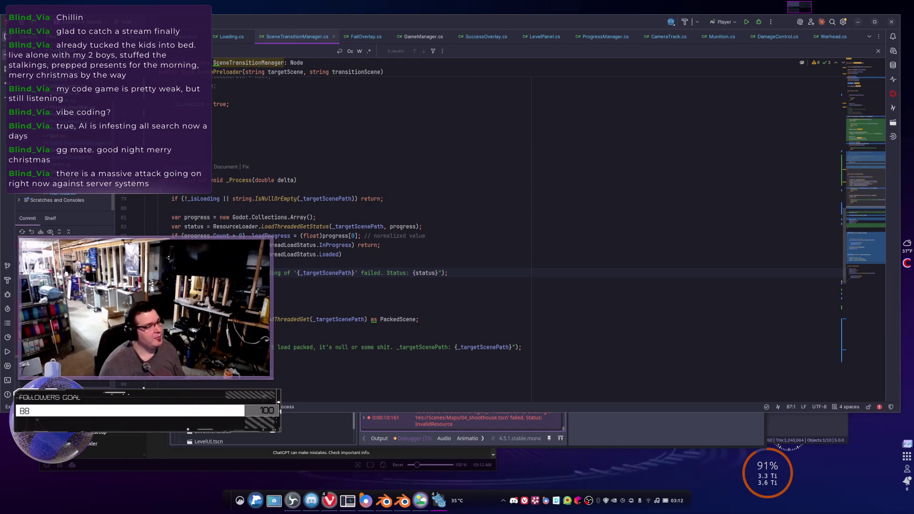
click(456, 276)
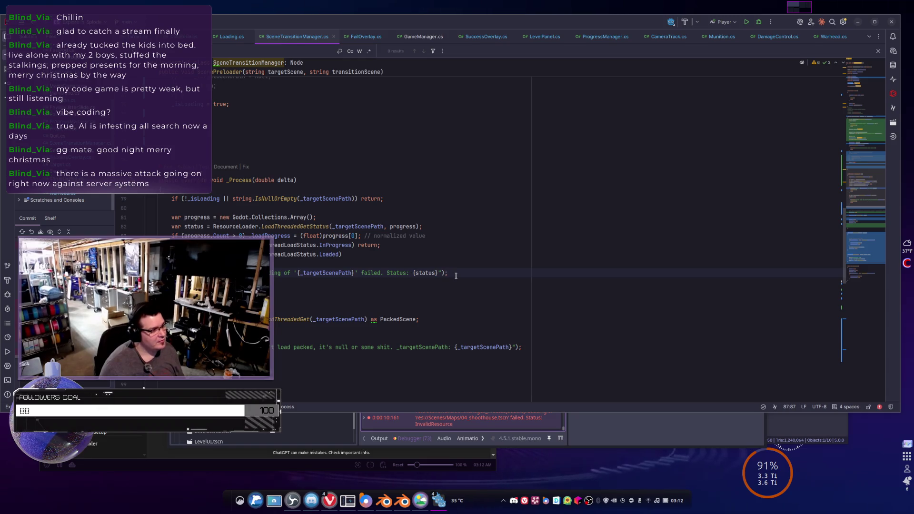
drag(455, 276, 164, 274)
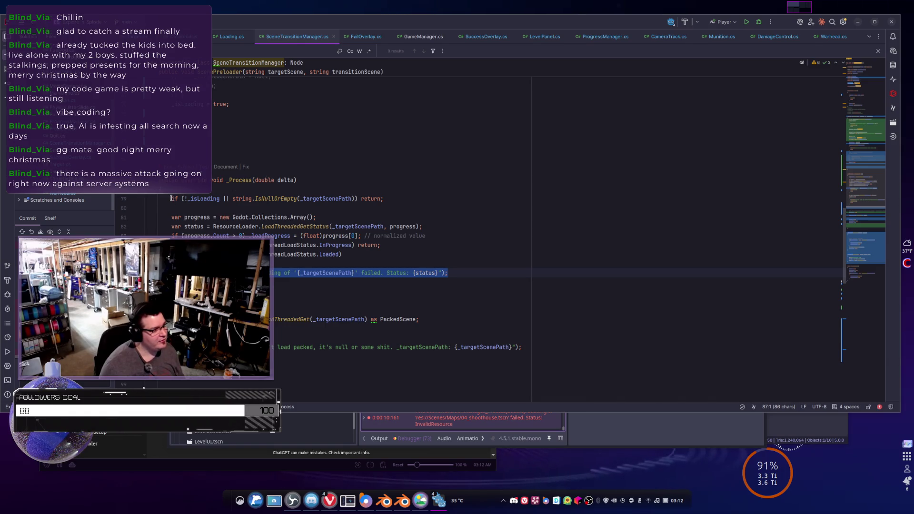
drag(171, 198, 383, 199)
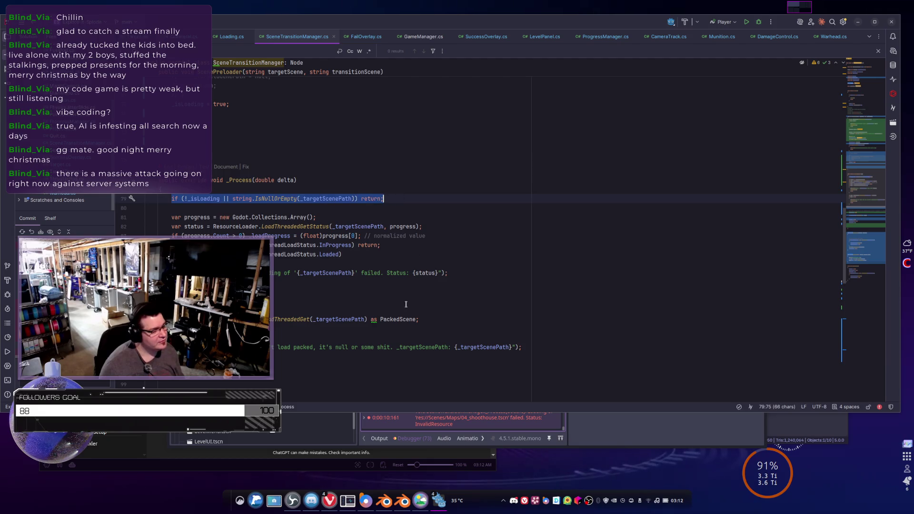
click(332, 273)
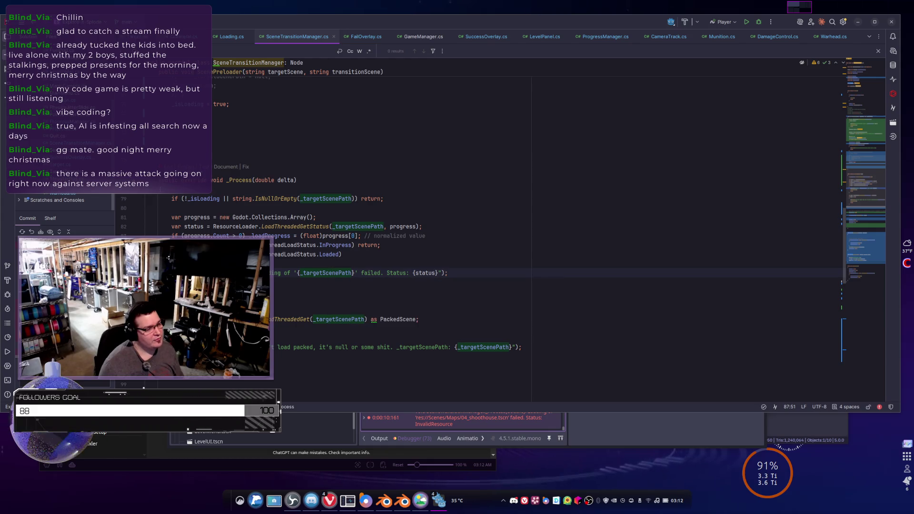
scroll(323, 264, up, 10)
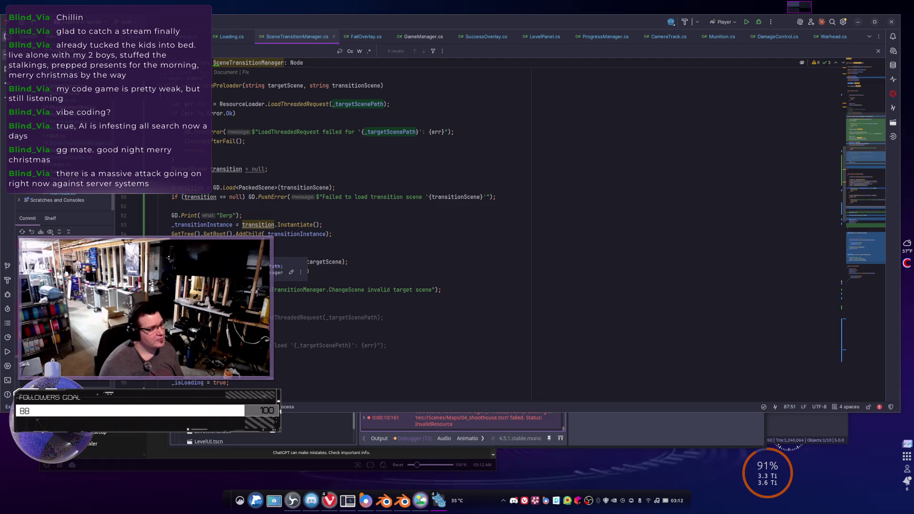
scroll(376, 264, up, 1)
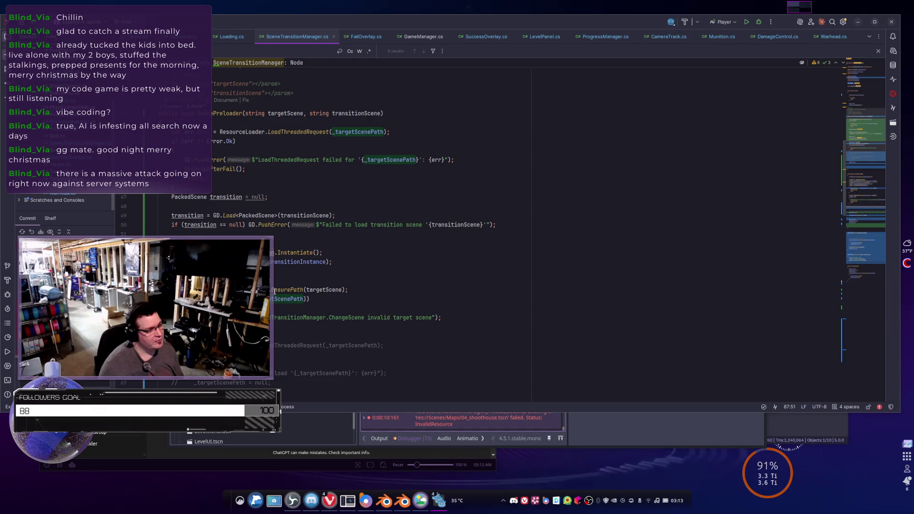
drag(347, 290, 172, 290)
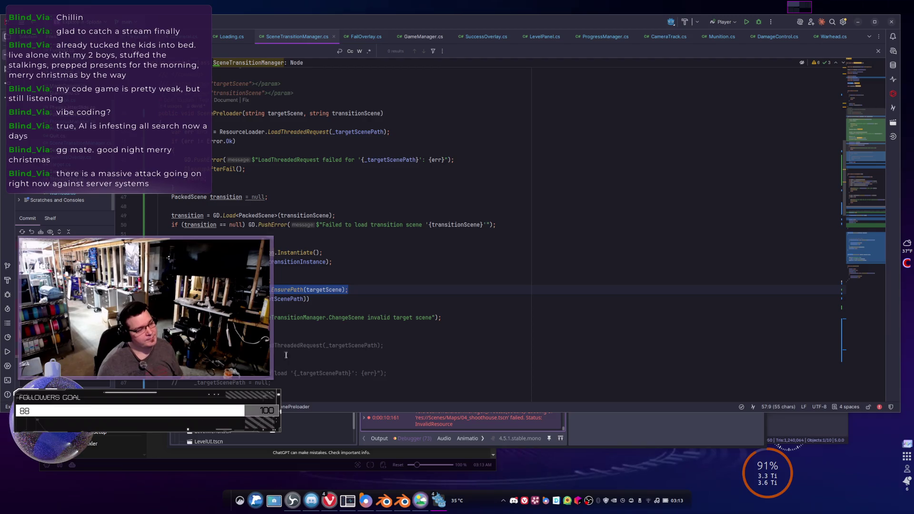
scroll(314, 294, down, 2)
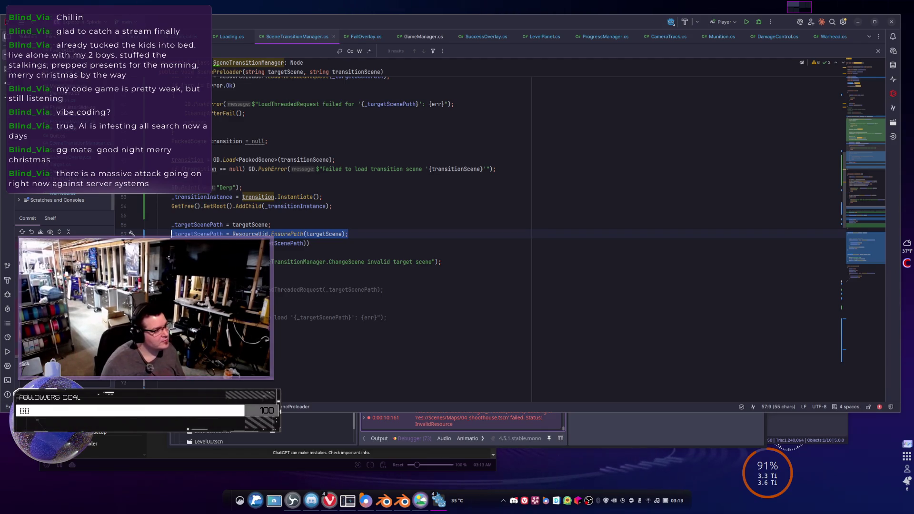
drag(172, 345, 171, 289)
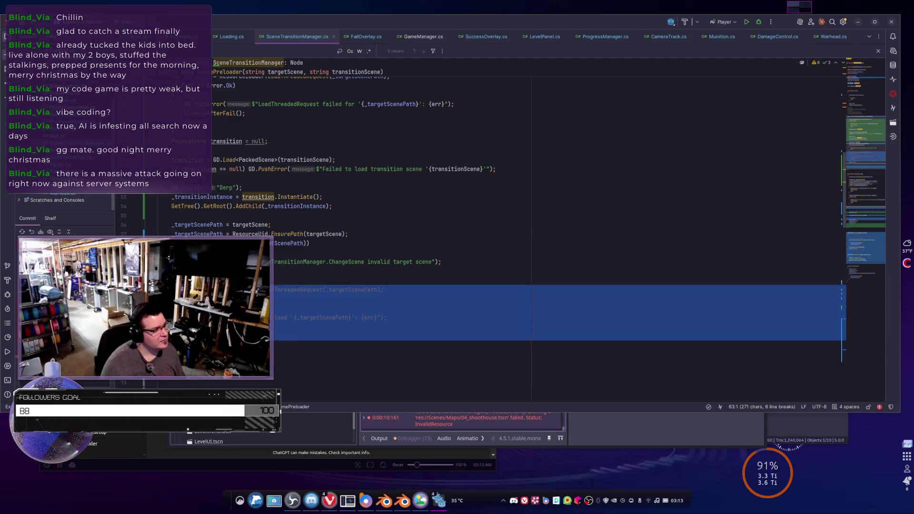
scroll(267, 328, up, 3)
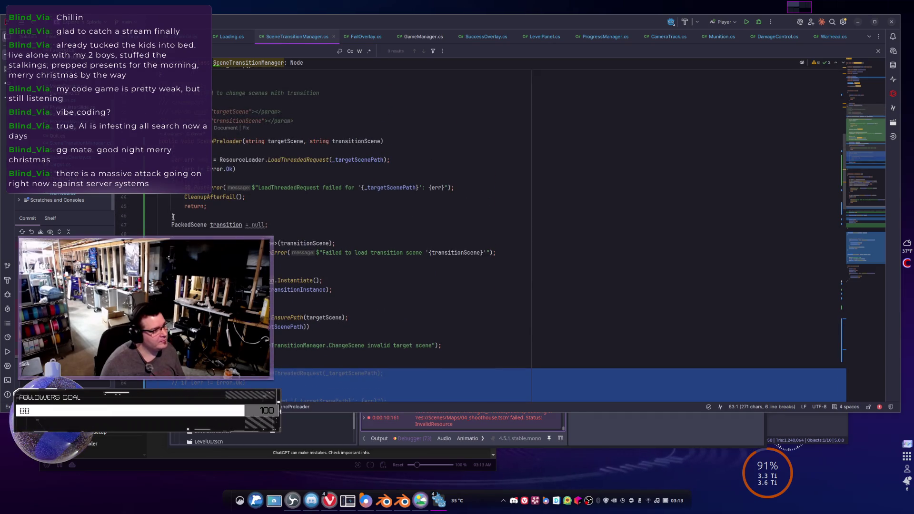
Delete the early LoadThreadedRequest error block and uncomment the later threaded load request
mouse_move(186, 215)
mouse_down()
mouse_move(128, 150)
mouse_move(125, 162)
mouse_up()
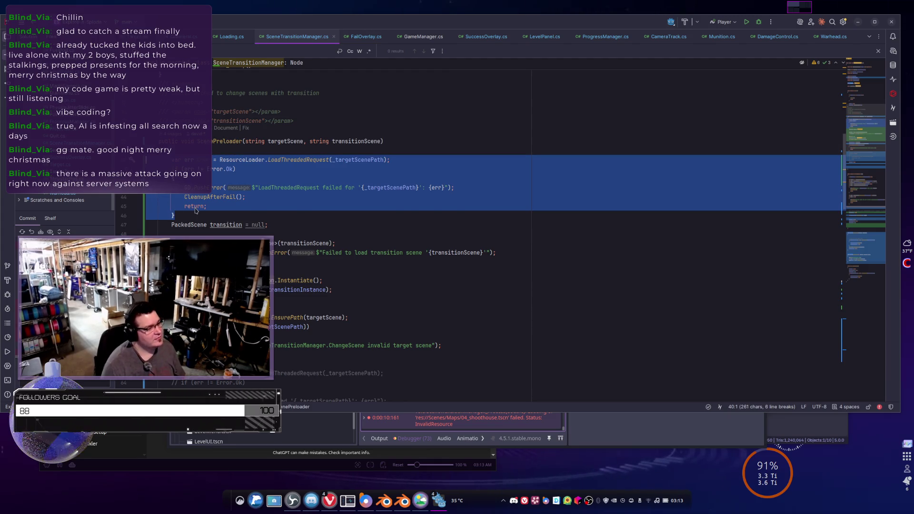
key(Delete)
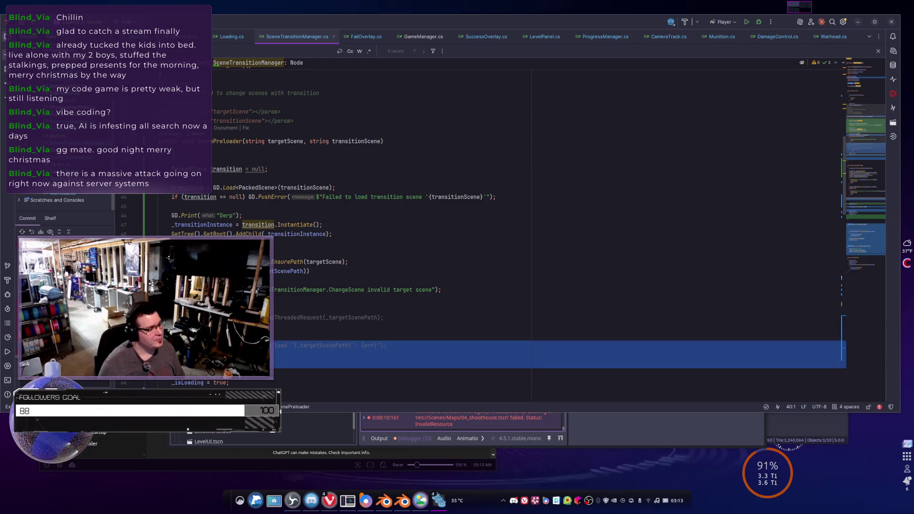
key(shift+Up)
key(shift+Up)
key(shift+Up)
key(ctrl+slash)
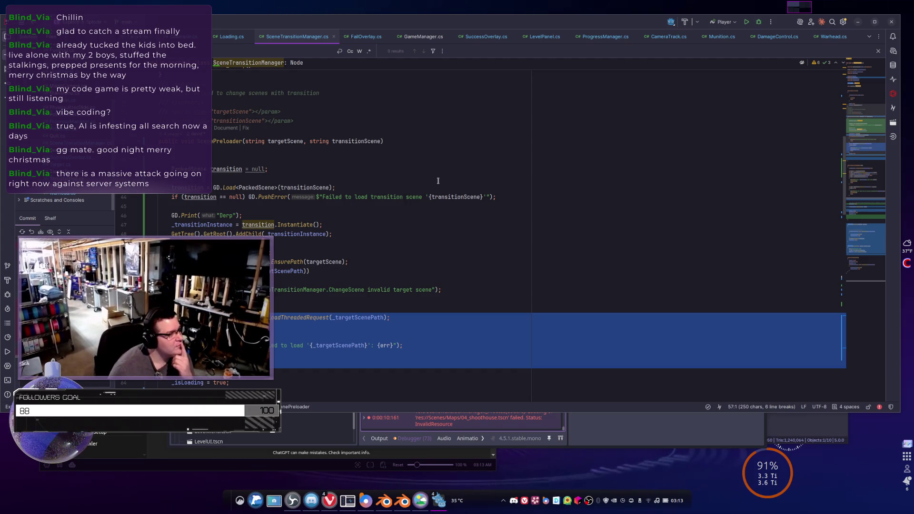
Review the target path validity check and the LoadThreadedRequest line, then return to Godot
scroll(273, 259, down, 1)
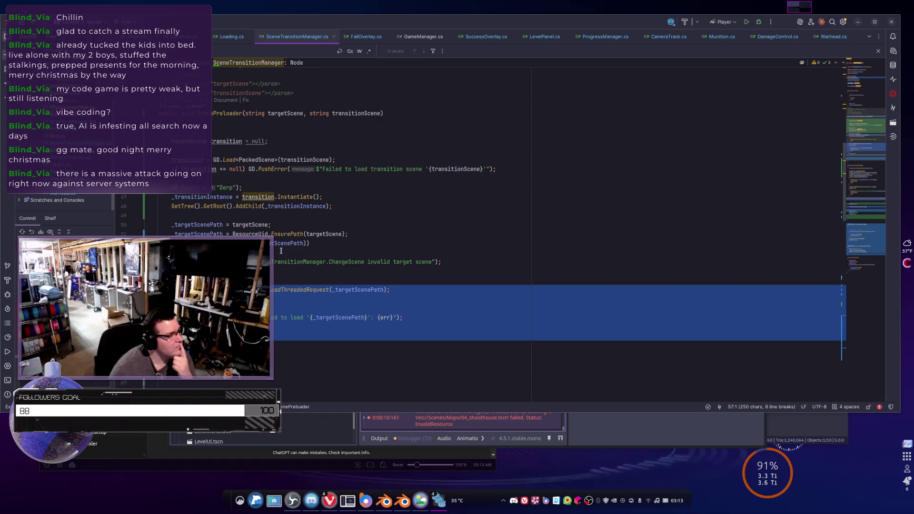
click(283, 251)
click(287, 243)
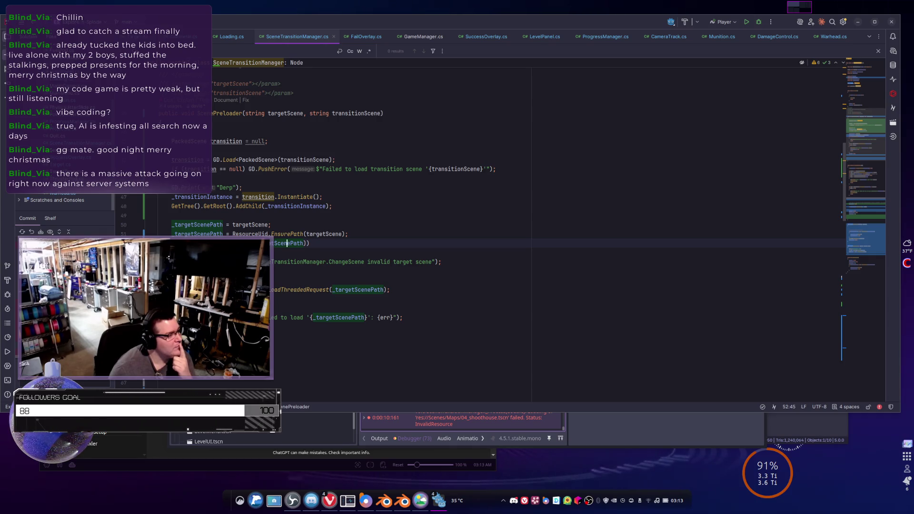
mouse_move(129, 271)
mouse_down()
mouse_move(129, 233)
mouse_move(128, 243)
mouse_up()
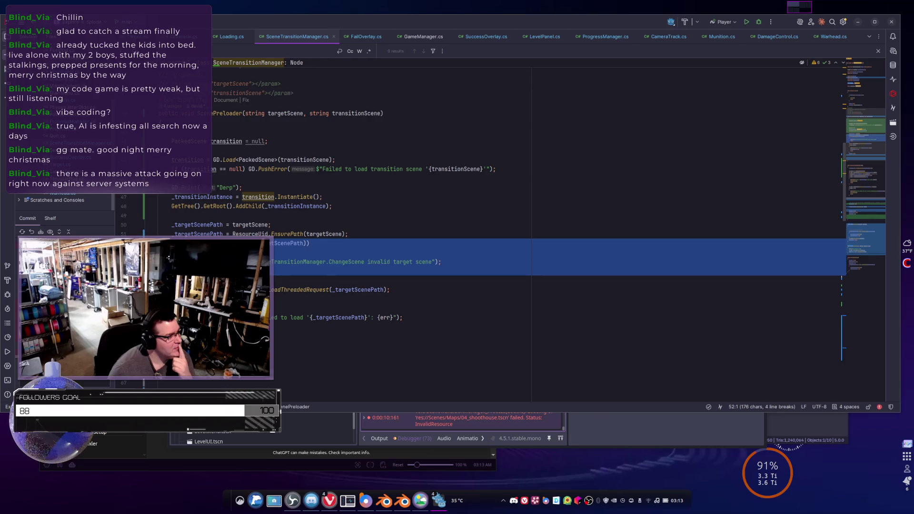
click(362, 289)
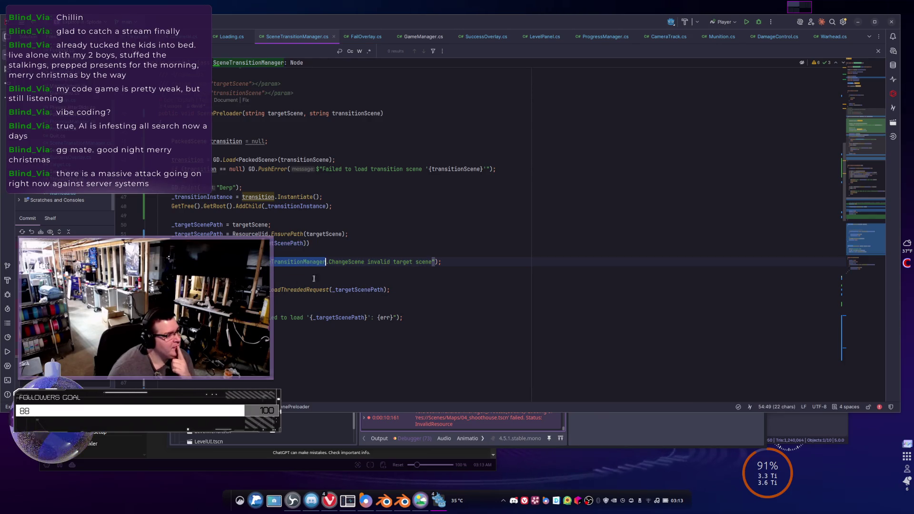
triple_click(360, 289)
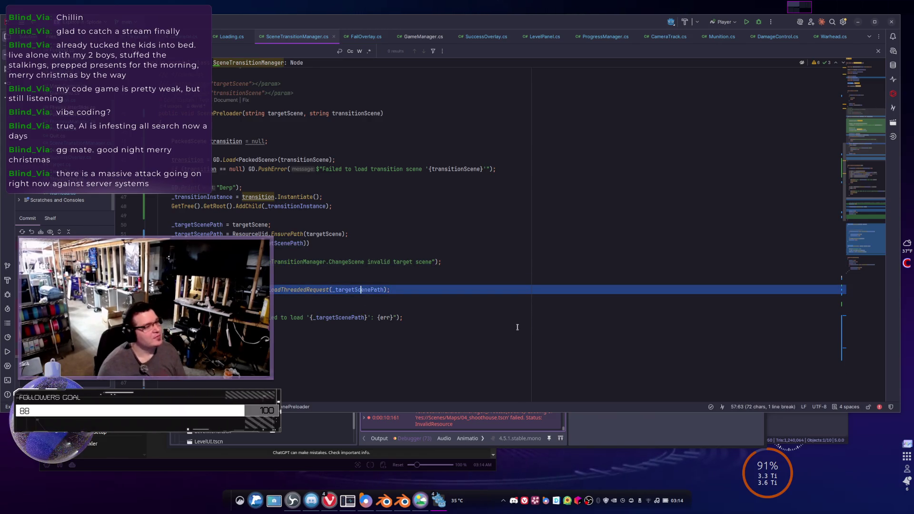
key(alt+Tab)
Rerun the game with F5, start a level from level select, then stop it with F8
key(F5)
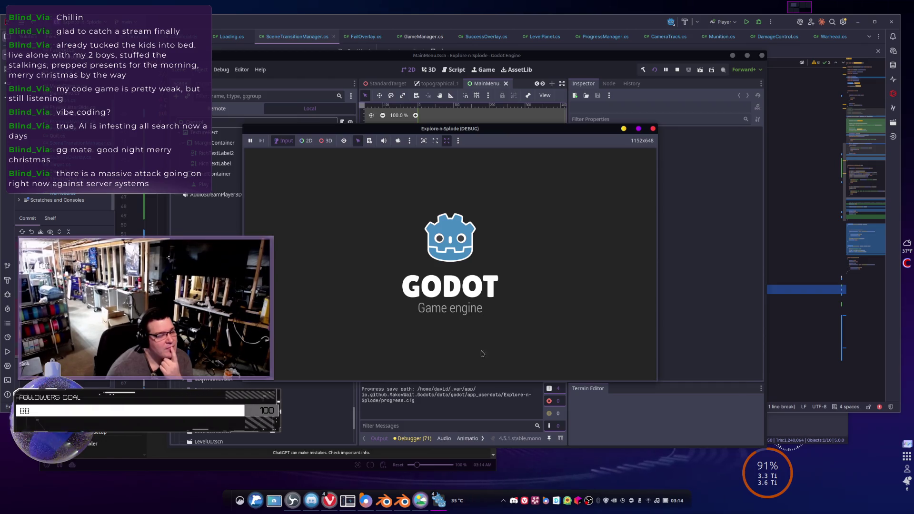
click(443, 345)
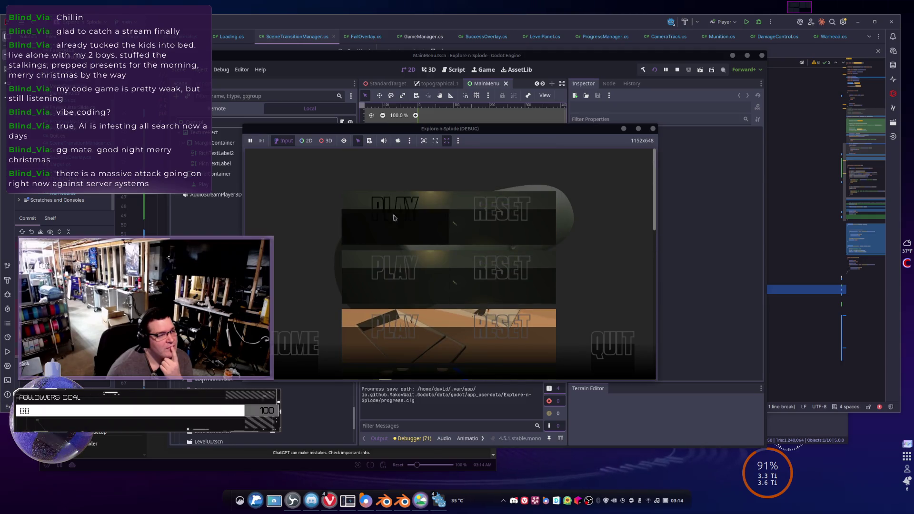
click(394, 256)
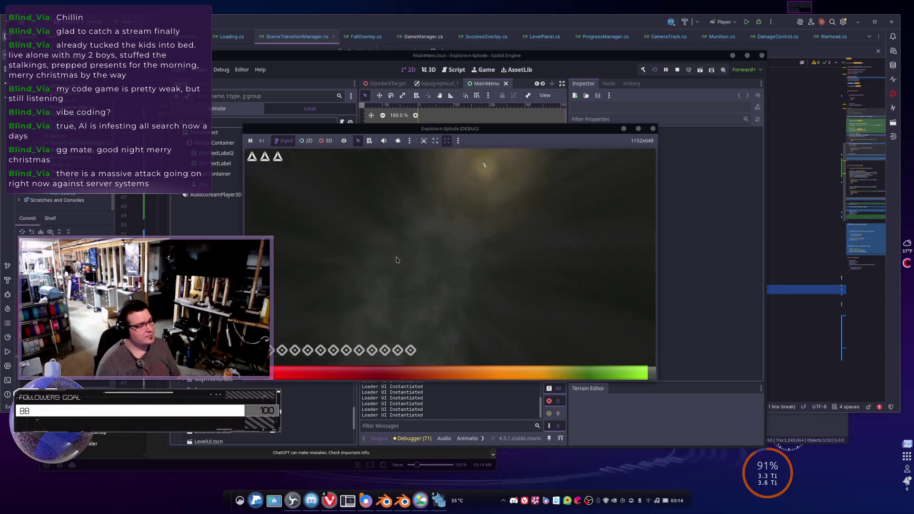
key(F8)
Change the DelayTransition delay on line 100 from 0.1f to 1 and run the game in Godot
key(alt+Tab)
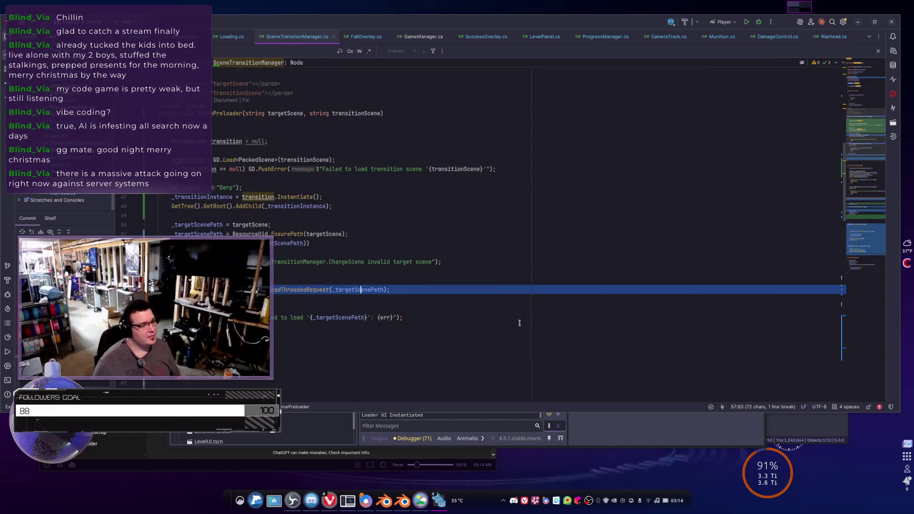
triple_click(361, 122)
scroll(361, 123, down, 15)
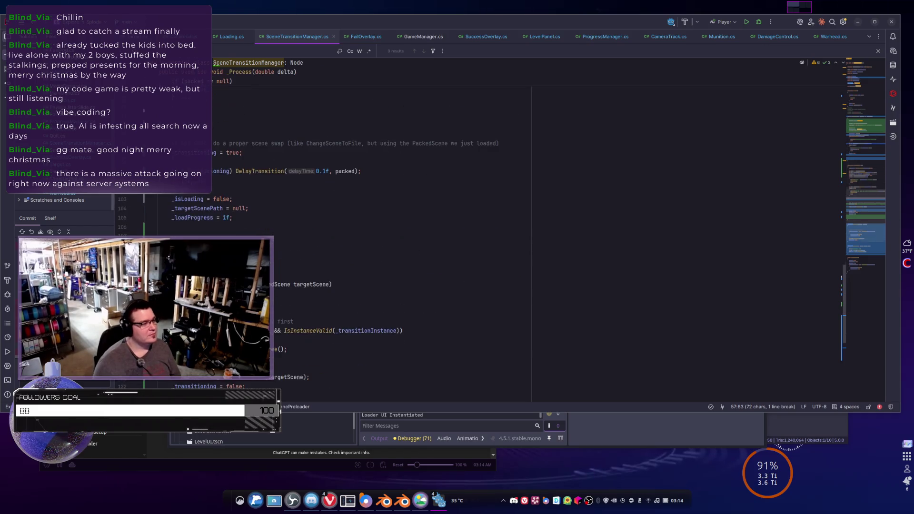
scroll(361, 123, up, 2)
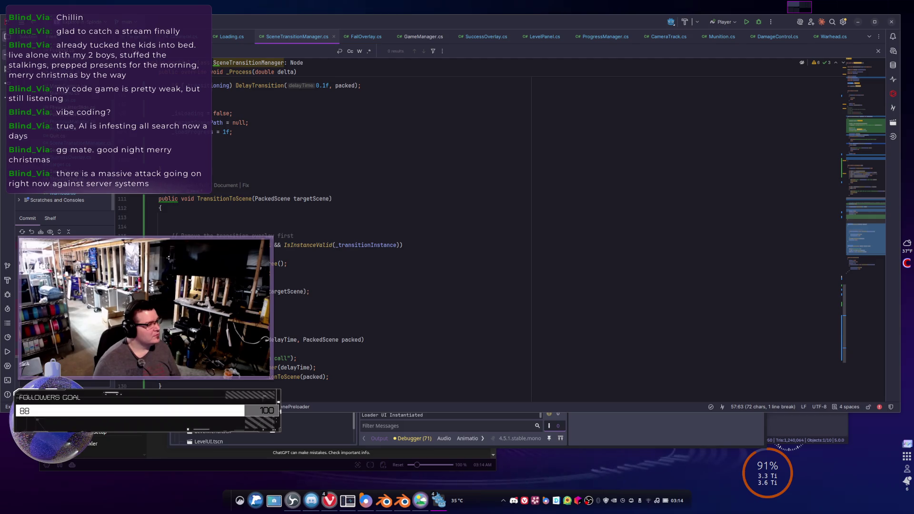
scroll(361, 122, up, 4)
double_click(314, 197)
text(1)
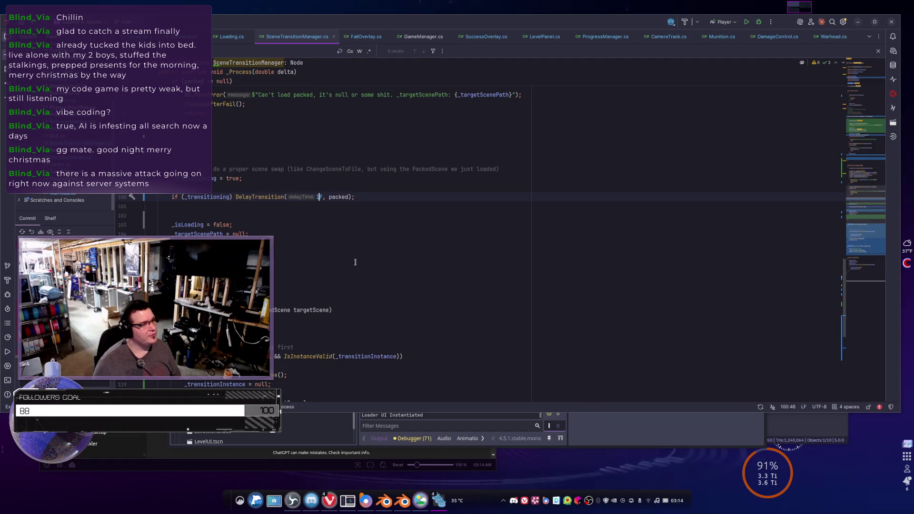
key(alt+Tab)
click(654, 70)
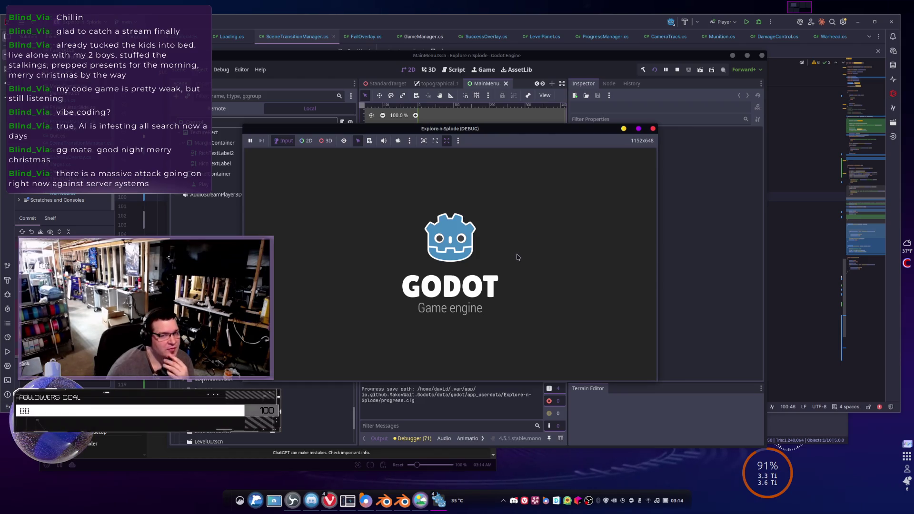
Start a level twice from level select, going HOME from each Mission Failure screen
click(450, 342)
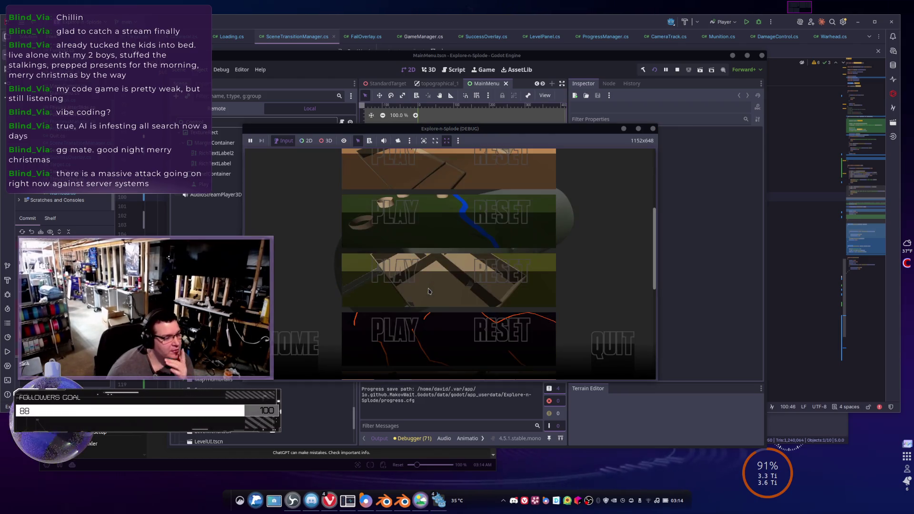
click(396, 290)
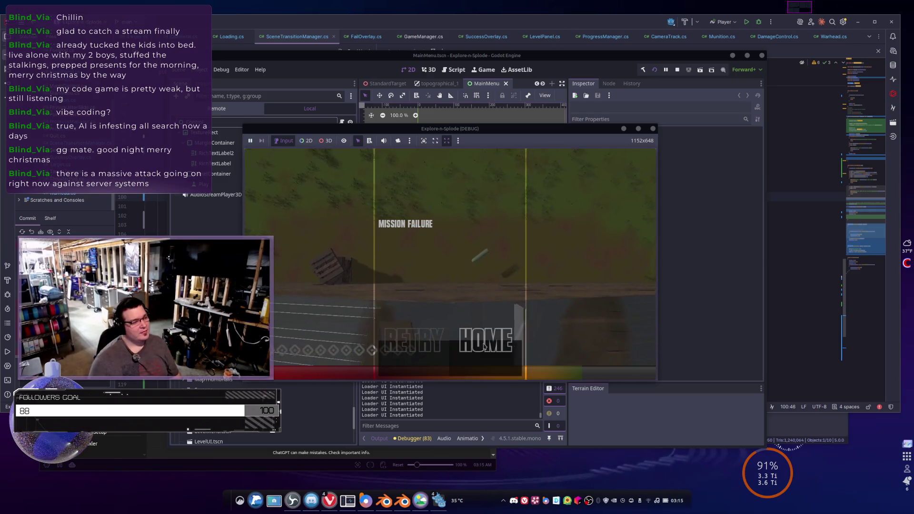
click(484, 348)
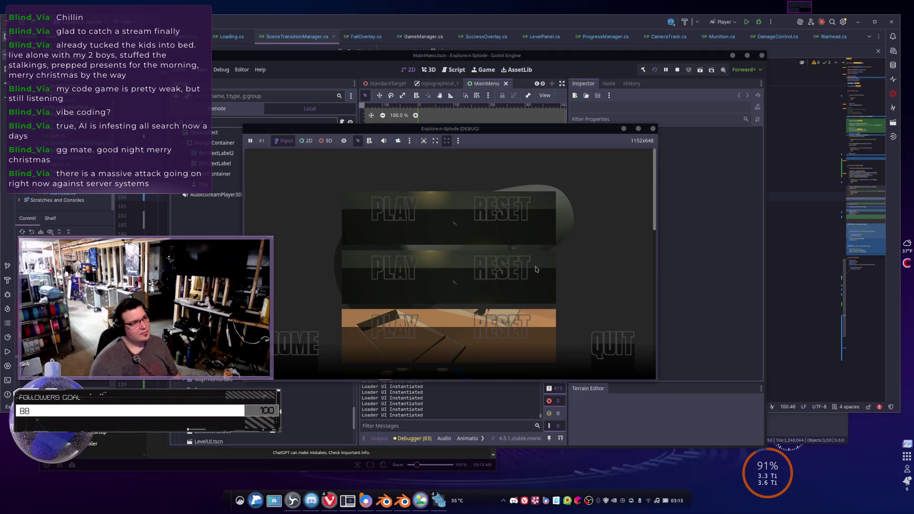
scroll(393, 274, down, 3)
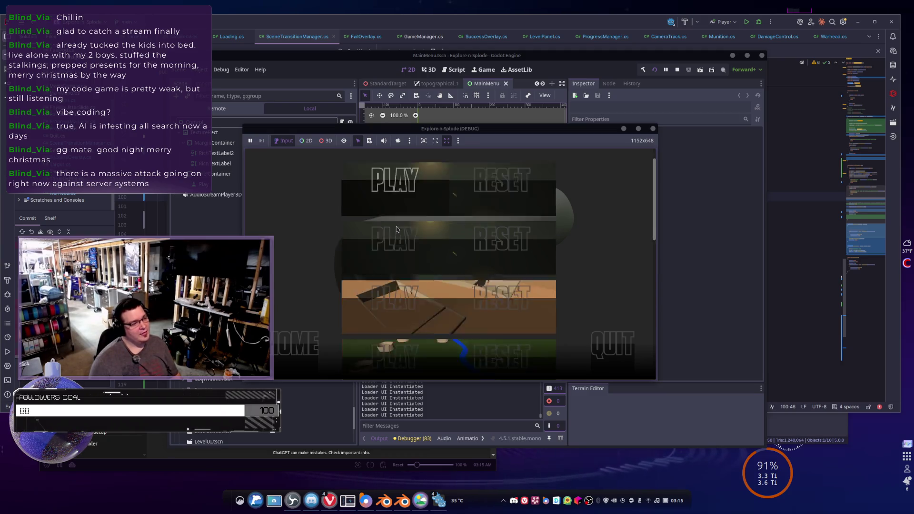
click(401, 233)
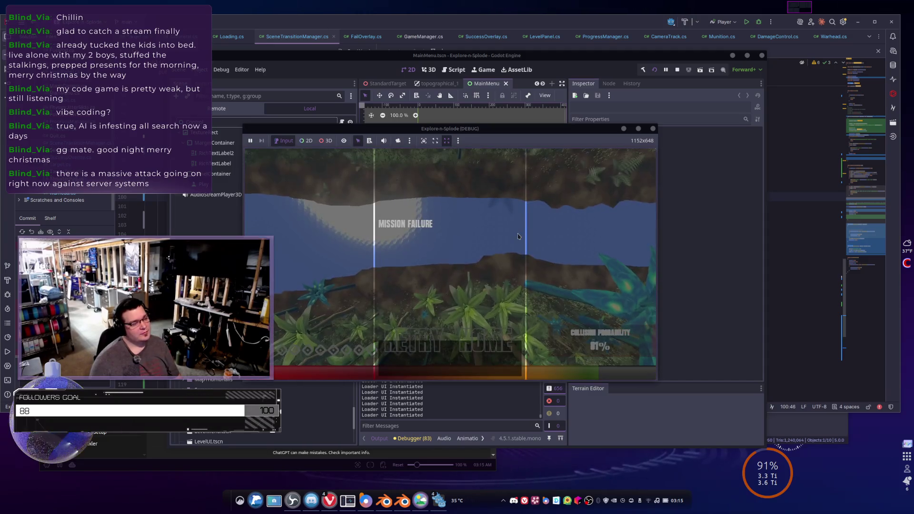
click(411, 350)
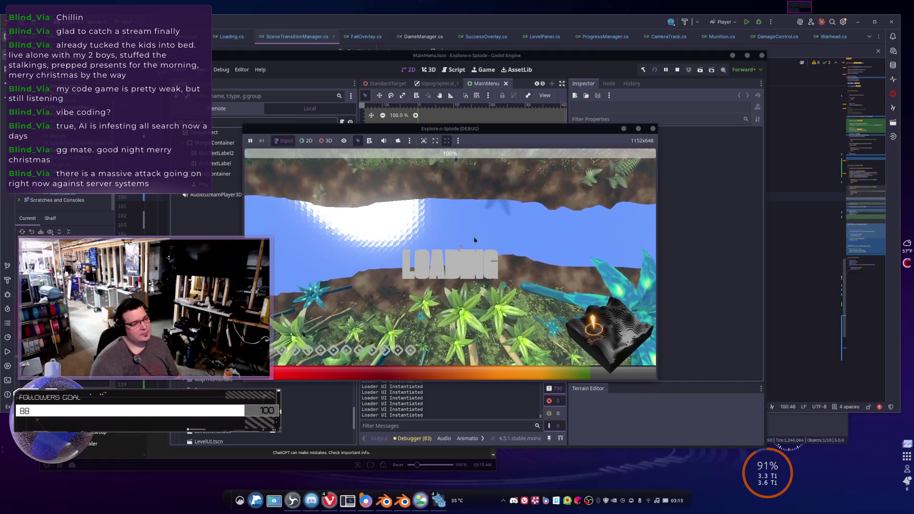
scroll(500, 189, down, 3)
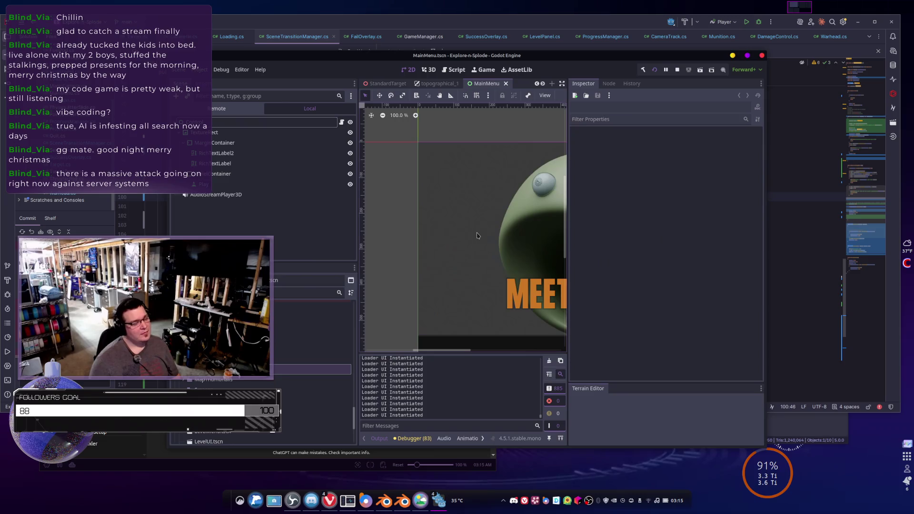
Change the DelayTransition delay from 1f to 5f and relaunch the game with F5
key(alt+Tab)
scroll(295, 259, down, 3)
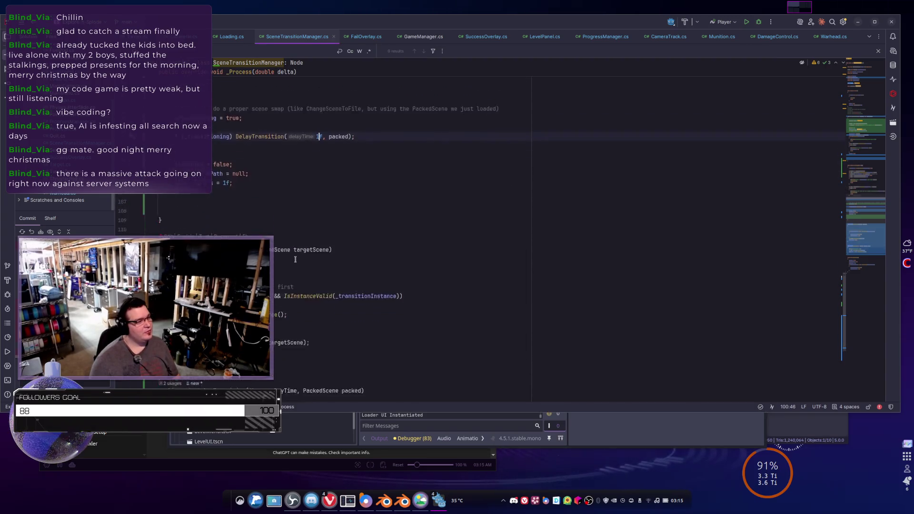
scroll(348, 184, up, 4)
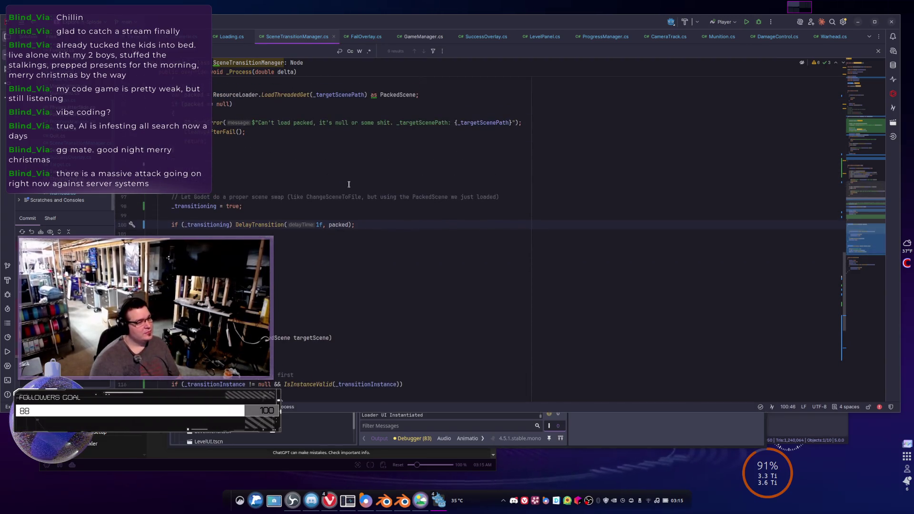
key(BackSpace)
text(5)
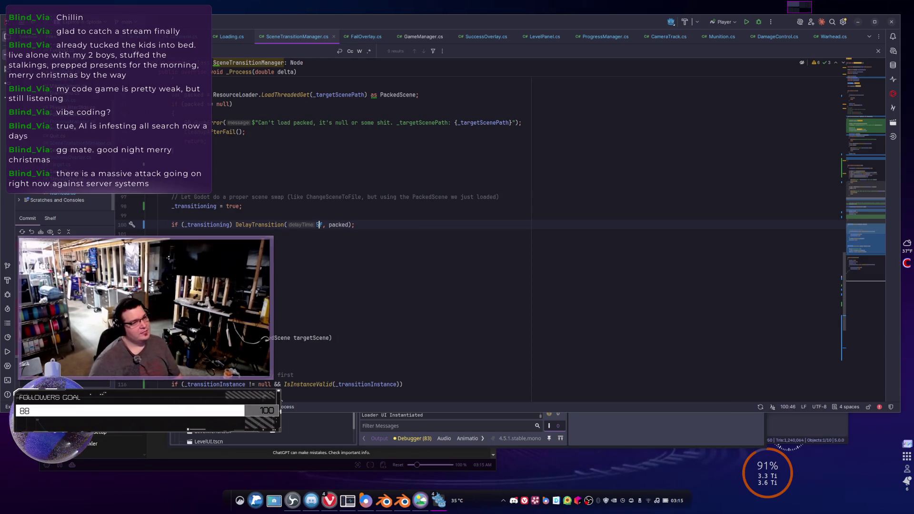
key(alt+Tab)
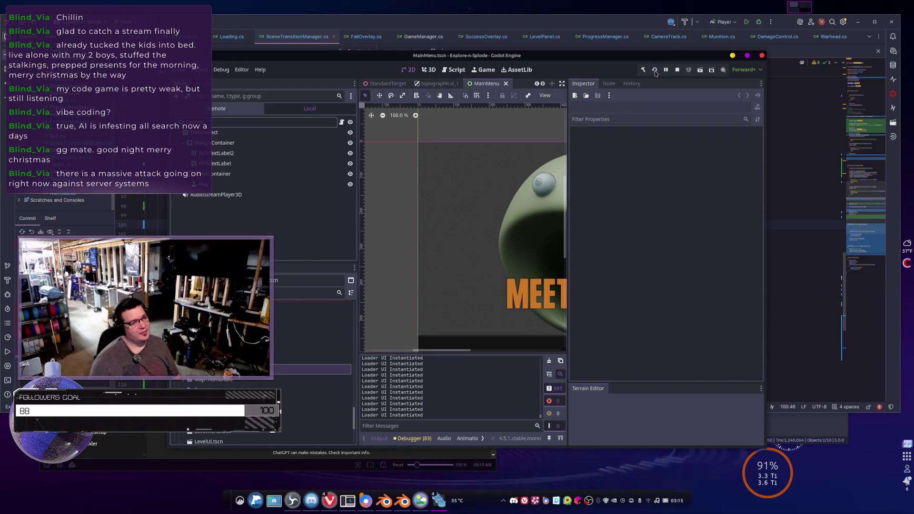
key(F5)
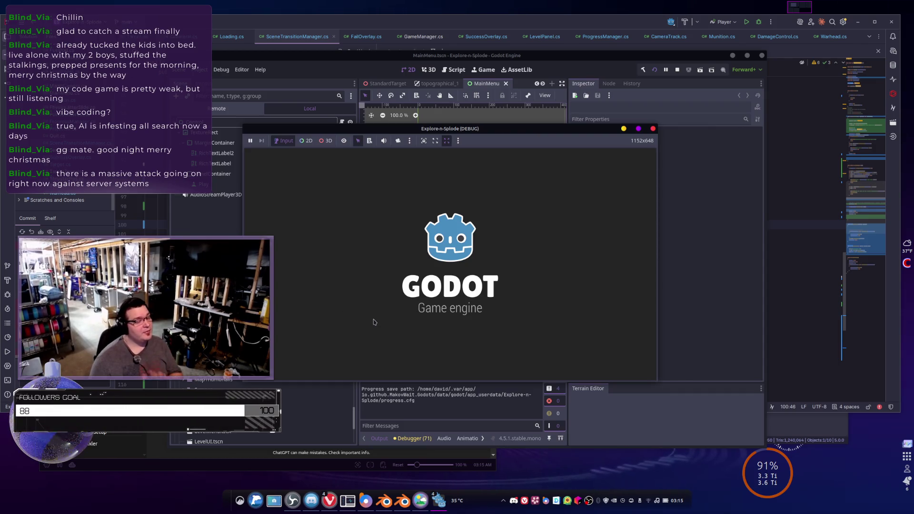
Start the second-row level from level select and watch the LOADING overlay
click(399, 379)
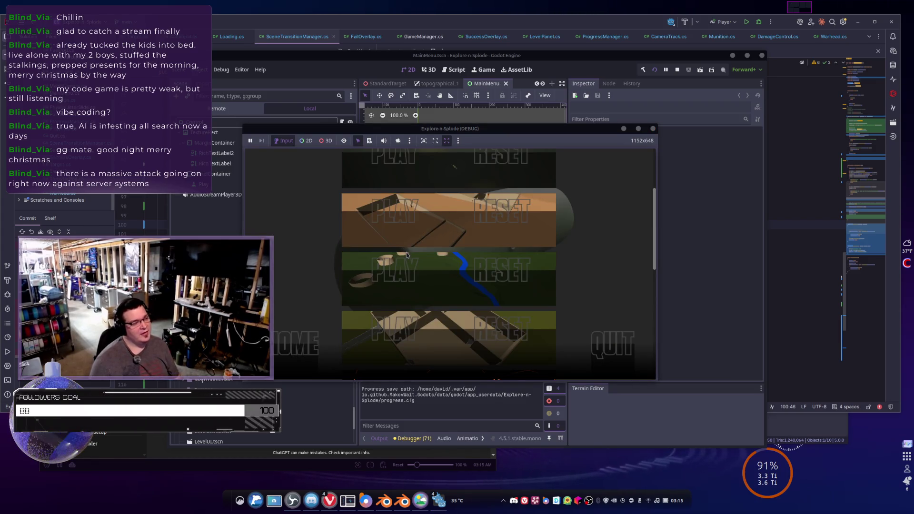
scroll(407, 254, down, 1)
scroll(407, 254, up, 1)
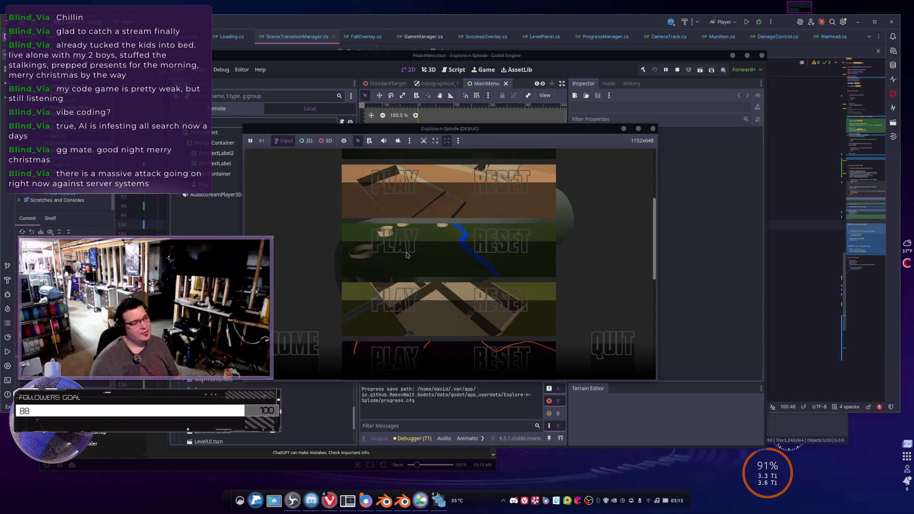
click(407, 255)
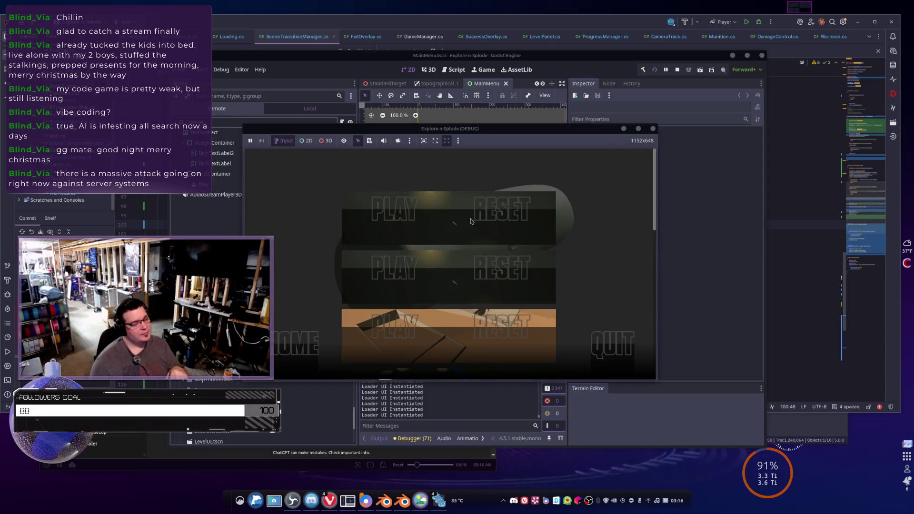
scroll(399, 261, down, 5)
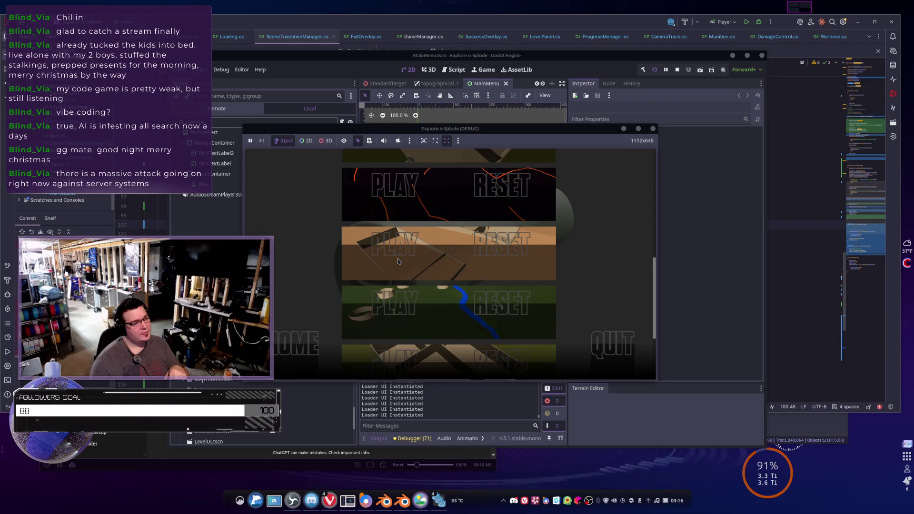
scroll(399, 261, up, 1)
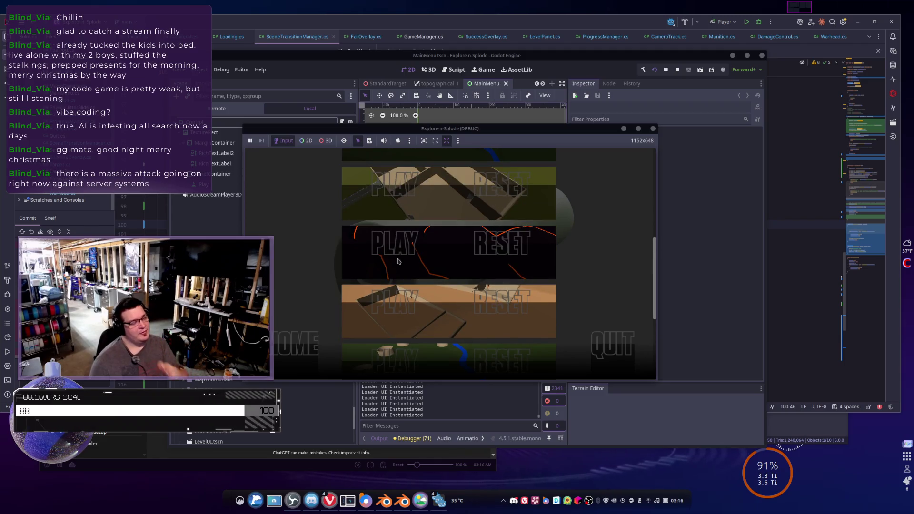
scroll(391, 247, down, 1)
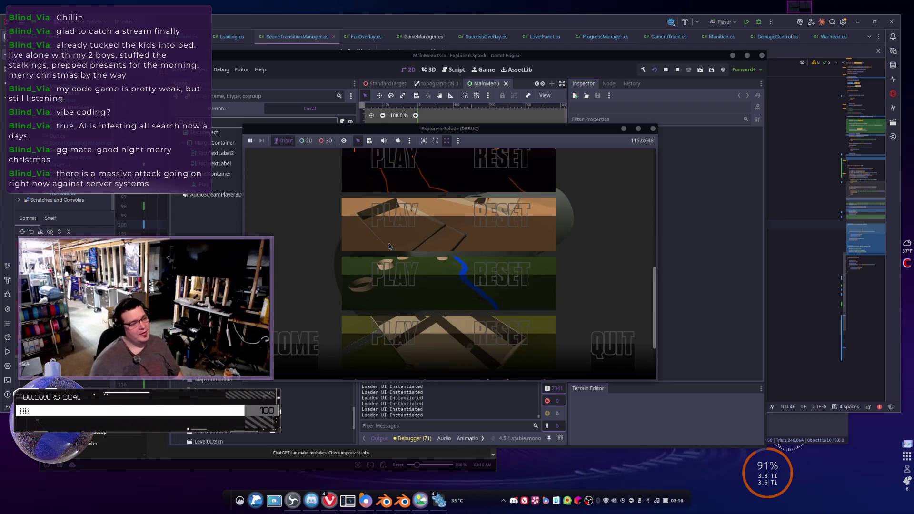
Stop the game, rerun the project, and start the first level in the list
key(alt+Tab)
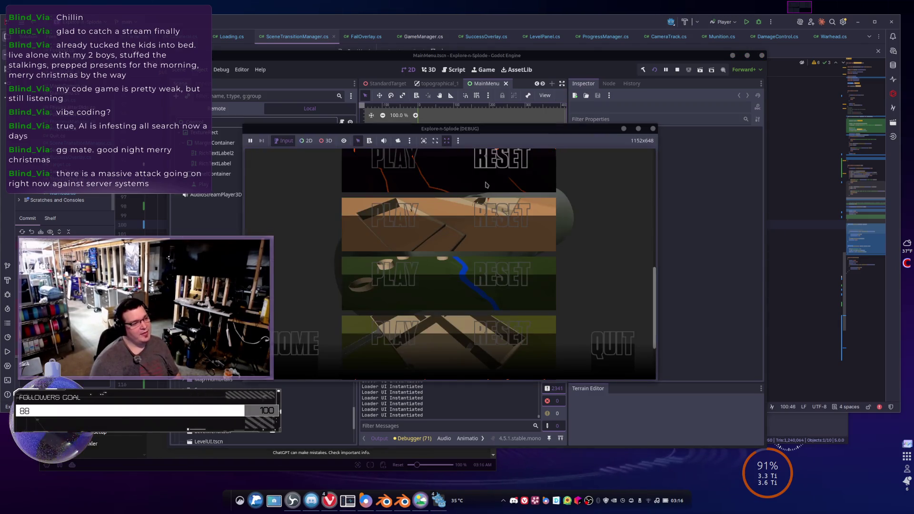
click(619, 351)
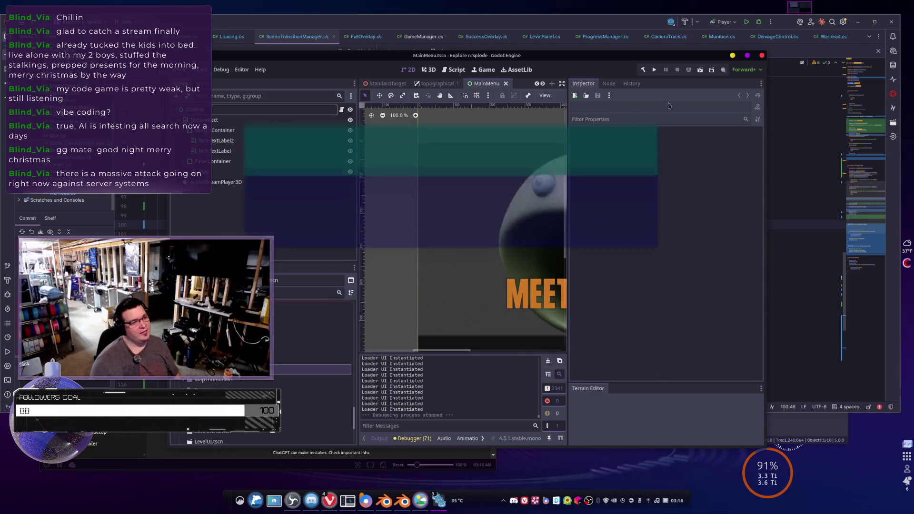
click(653, 75)
click(783, 230)
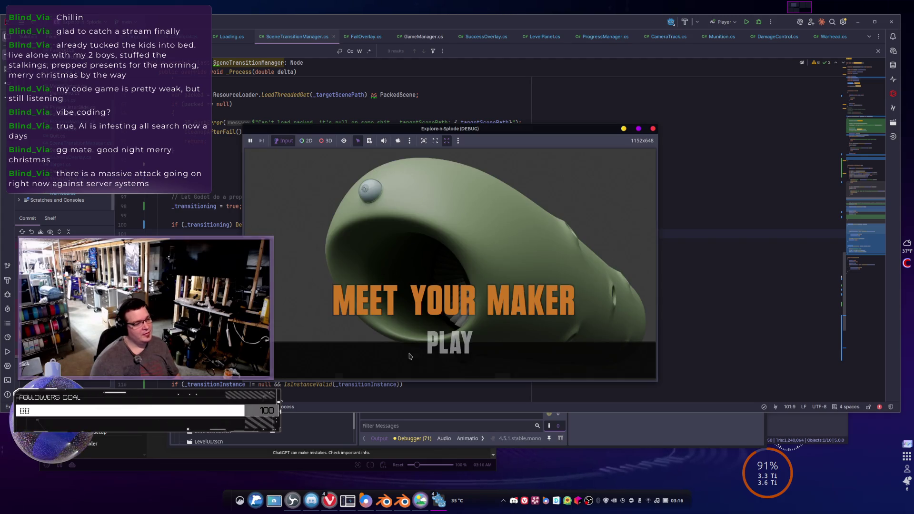
click(433, 344)
click(387, 227)
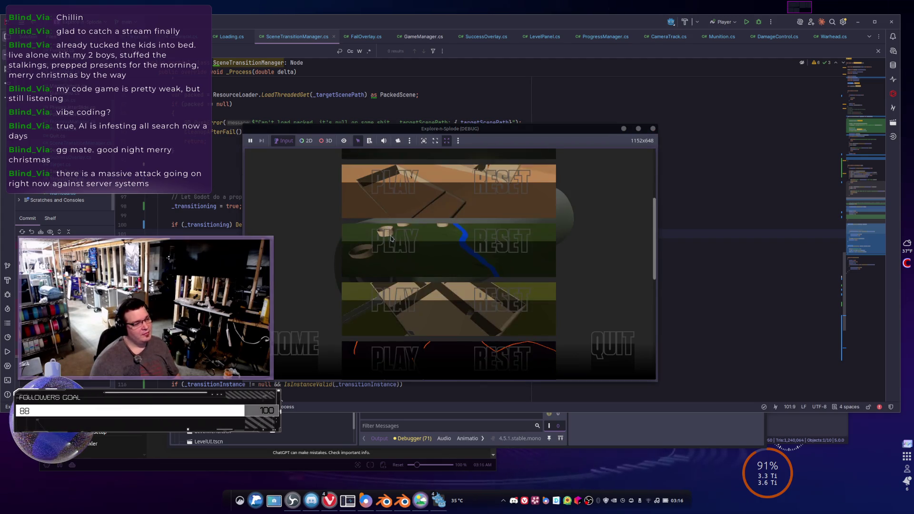
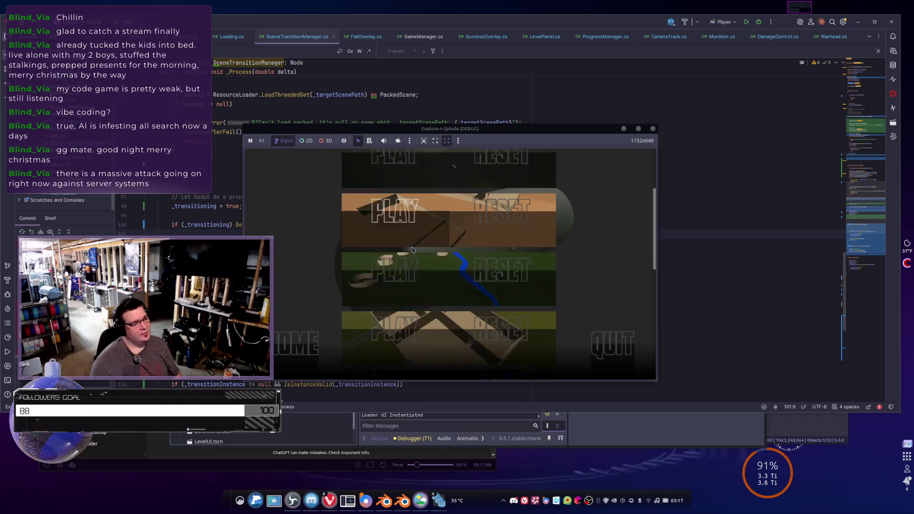
Launch a level from the level-select list to bring up the LOADING screen at 100%
scroll(419, 307, down, 2)
drag(402, 332, 453, 217)
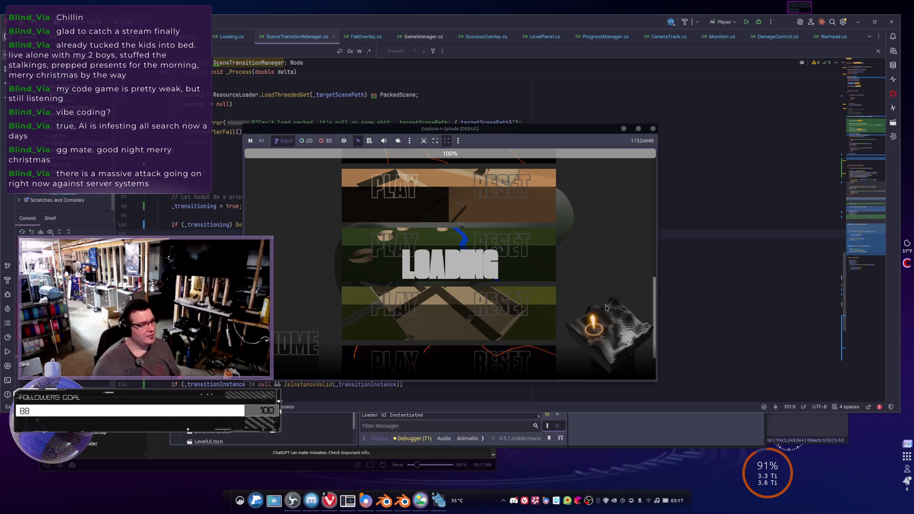
scroll(523, 253, up, 6)
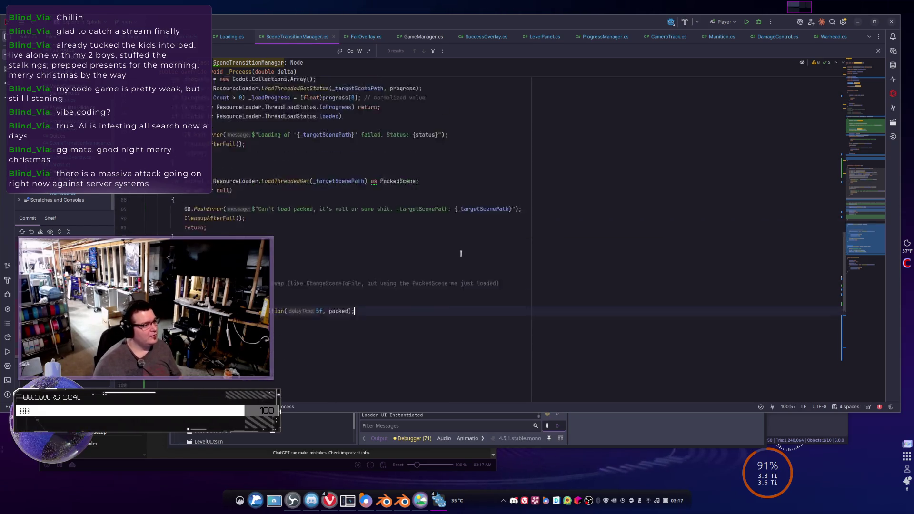
scroll(448, 250, up, 4)
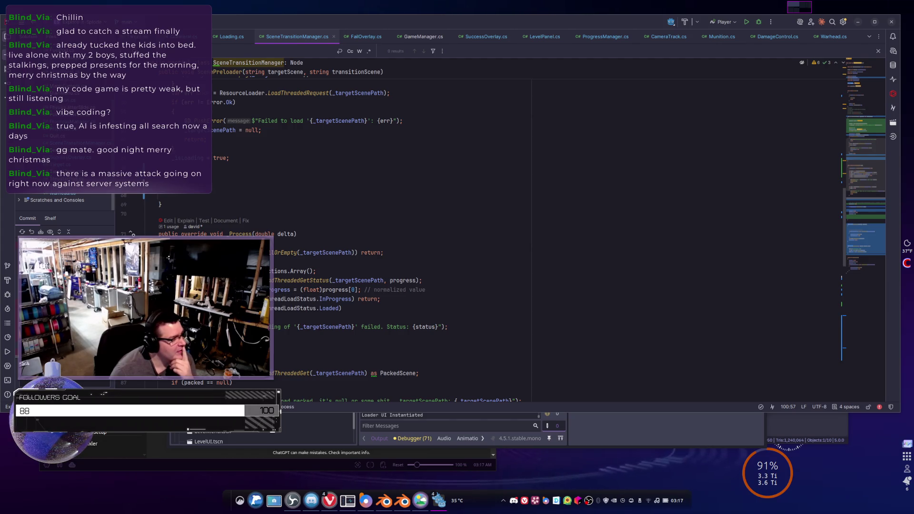
click(304, 281)
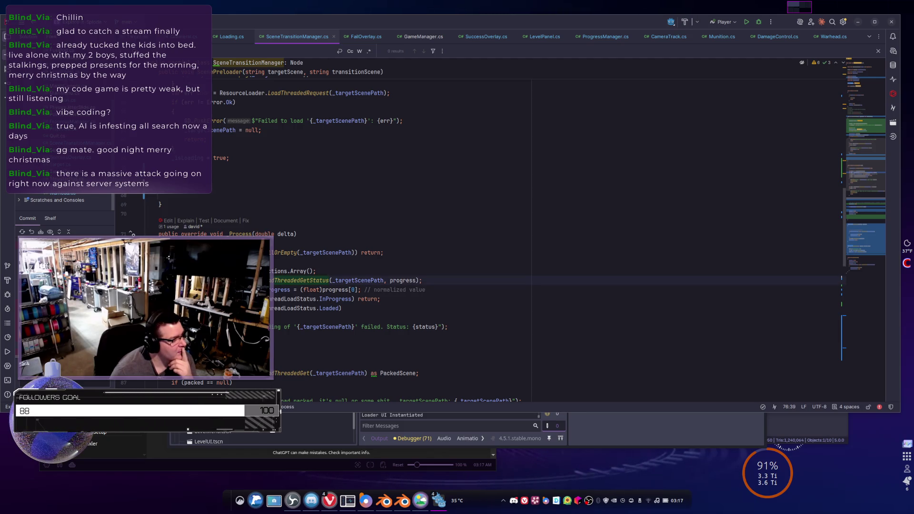
click(271, 262)
scroll(271, 262, up, 2)
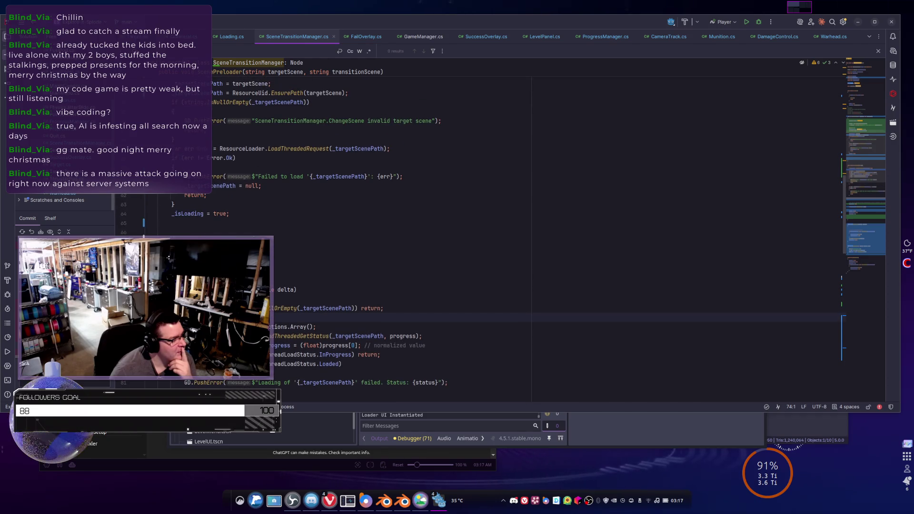
scroll(381, 229, down, 2)
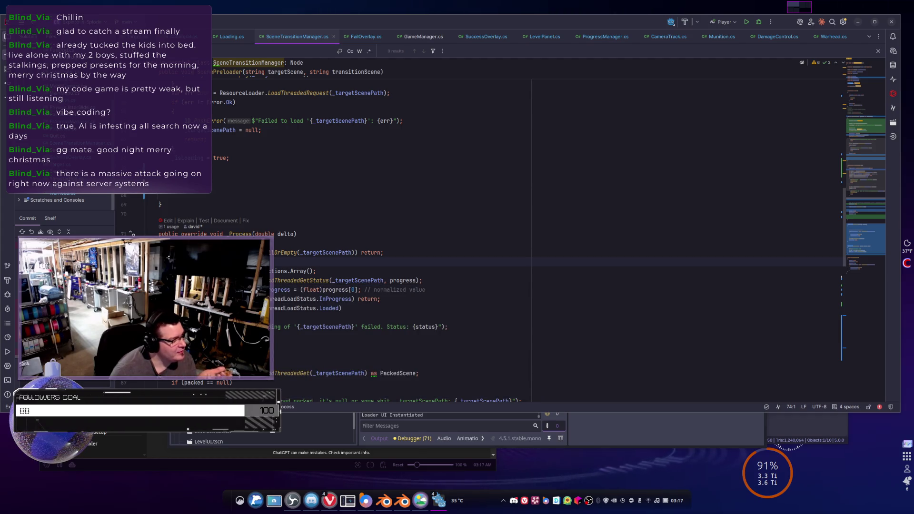
click(316, 271)
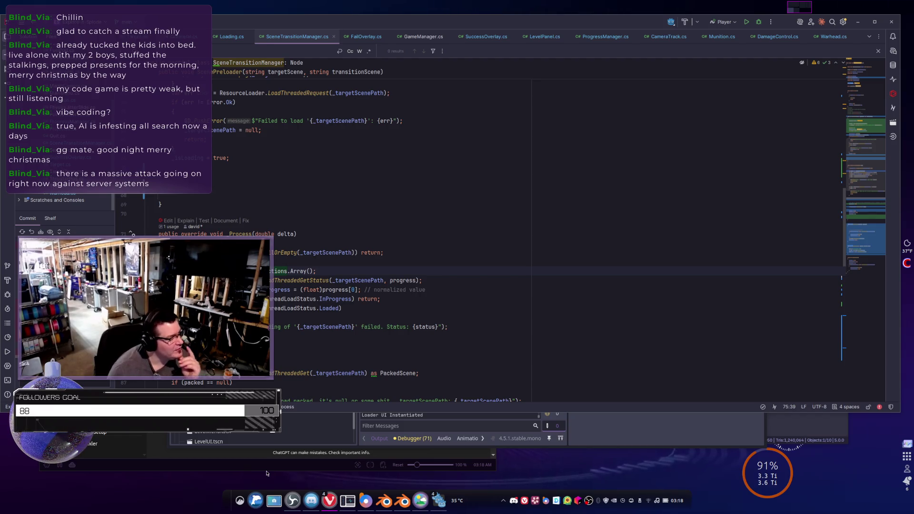
click(325, 269)
scroll(340, 347, up, 3)
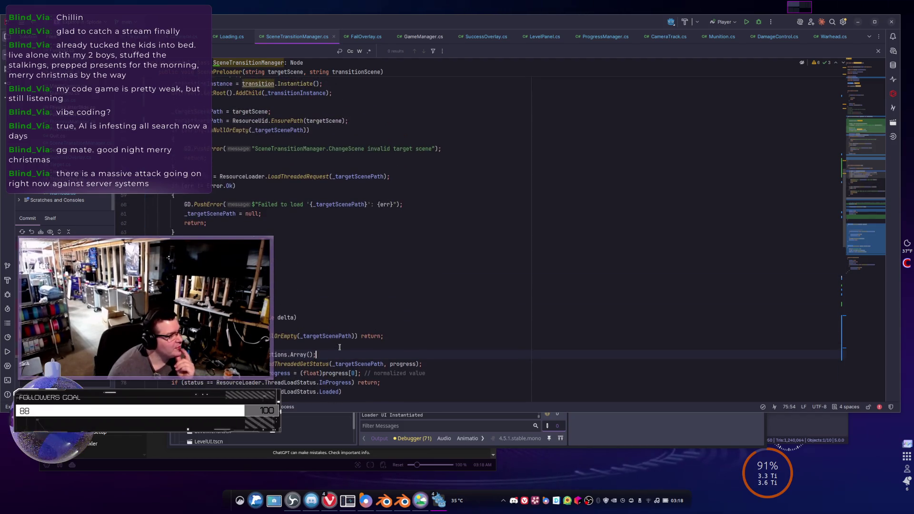
scroll(340, 347, up, 3)
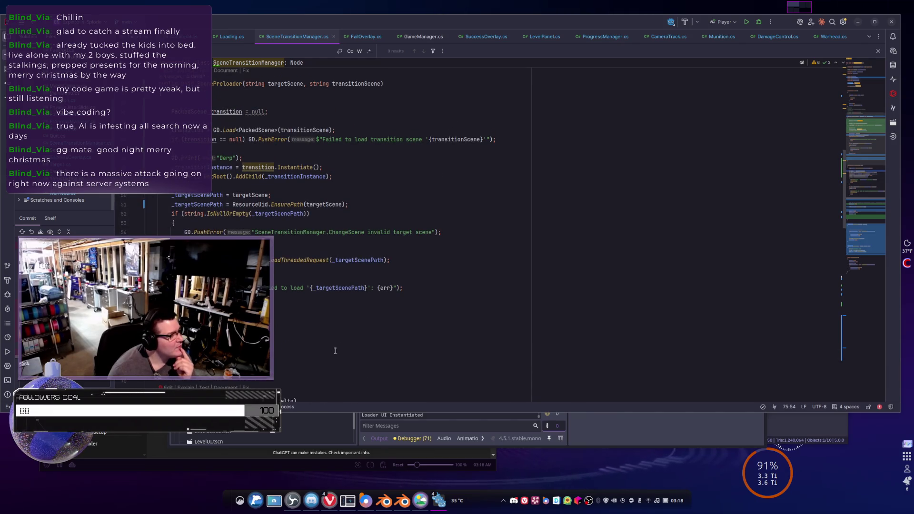
scroll(335, 350, down, 4)
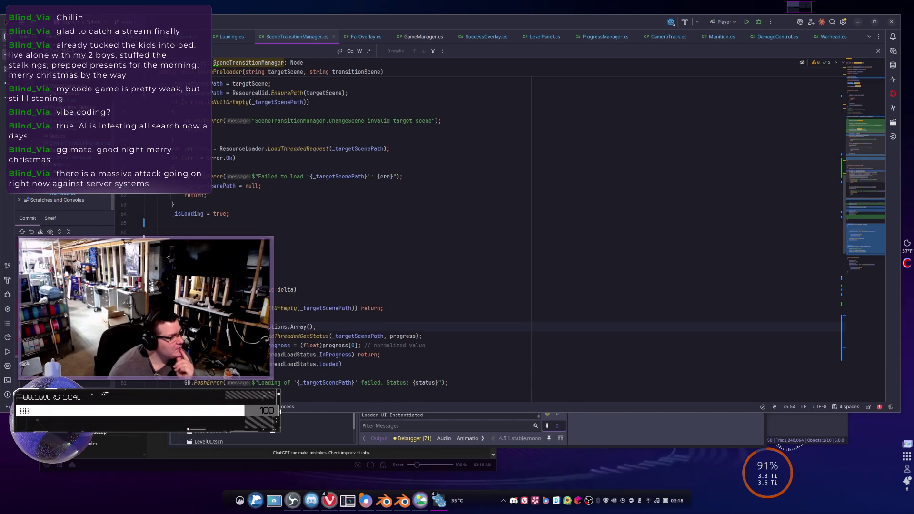
key(Down)
key(End)
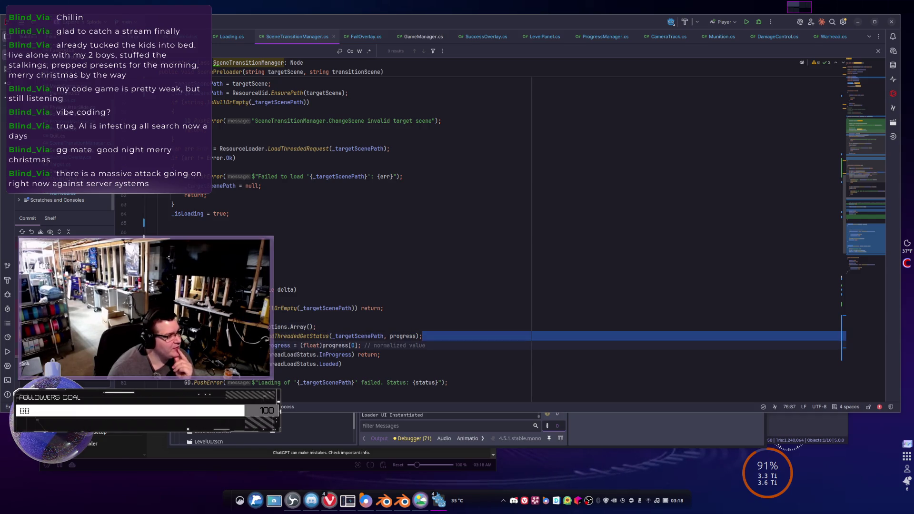
key(shift+Home)
scroll(333, 238, up, 2)
scroll(334, 238, down, 2)
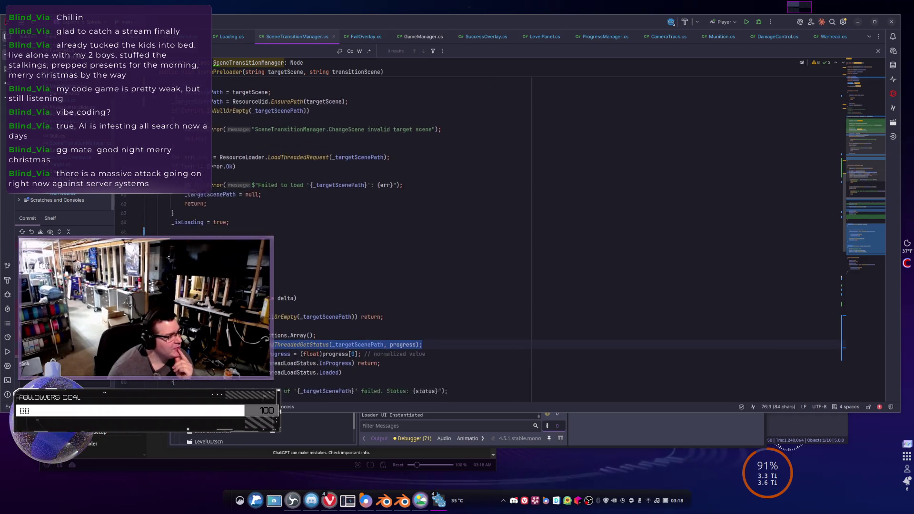
scroll(333, 238, down, 6)
scroll(333, 238, up, 11)
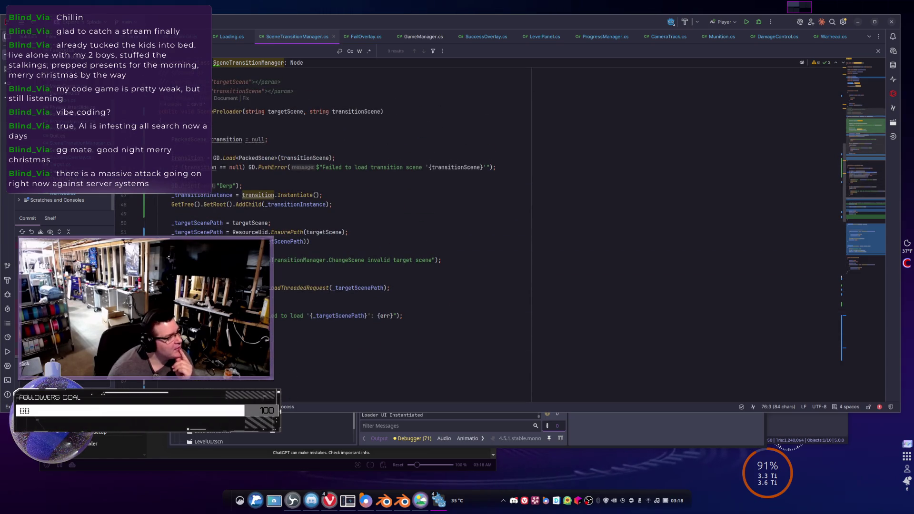
scroll(333, 238, up, 3)
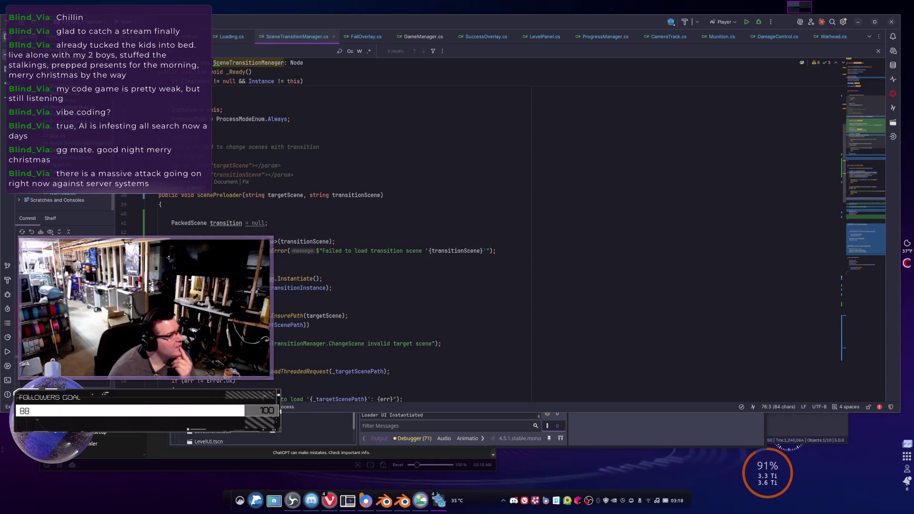
scroll(334, 238, up, 4)
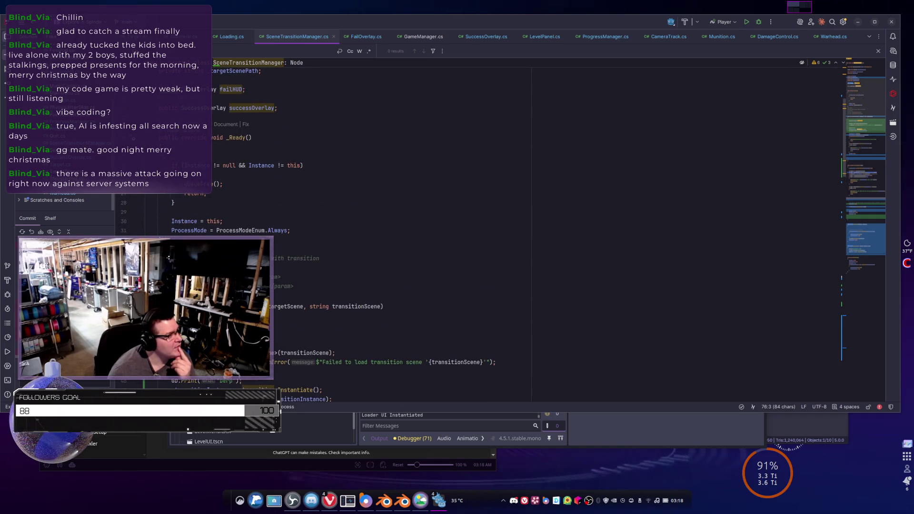
scroll(334, 238, down, 20)
scroll(333, 238, down, 5)
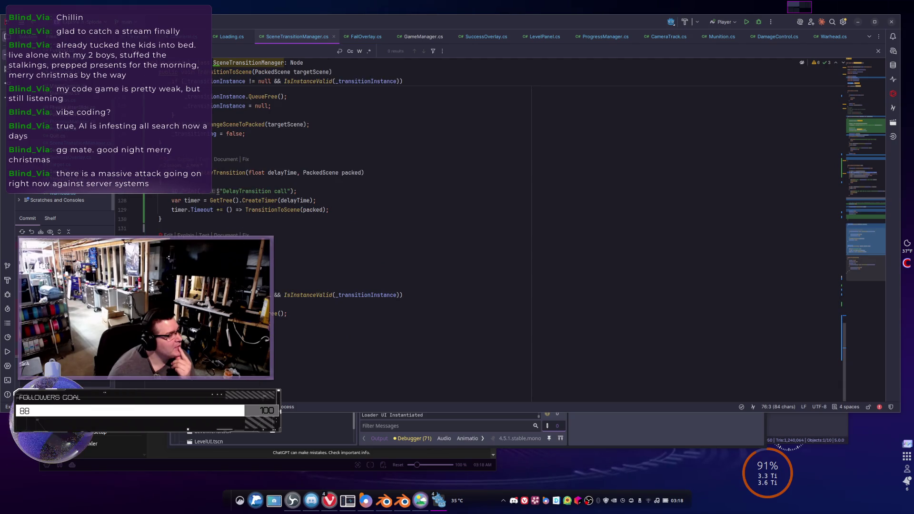
scroll(334, 238, up, 4)
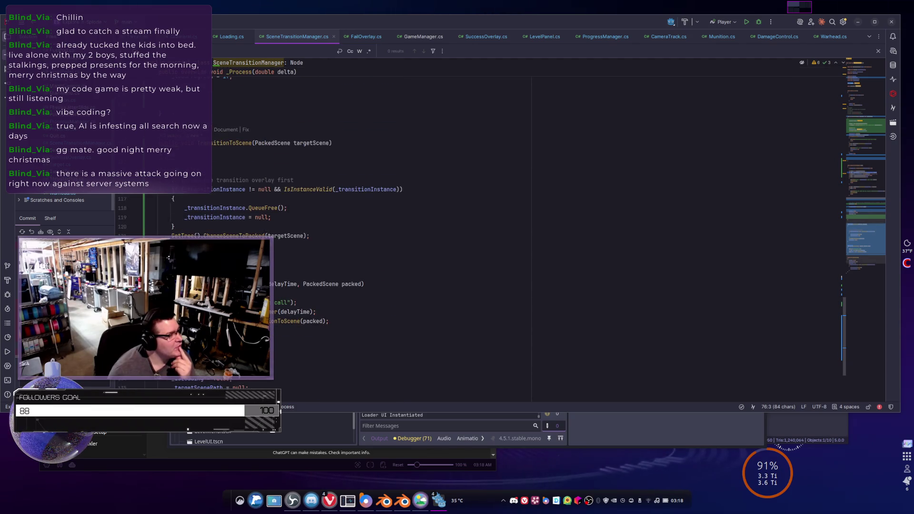
scroll(333, 238, up, 3)
scroll(333, 238, up, 5)
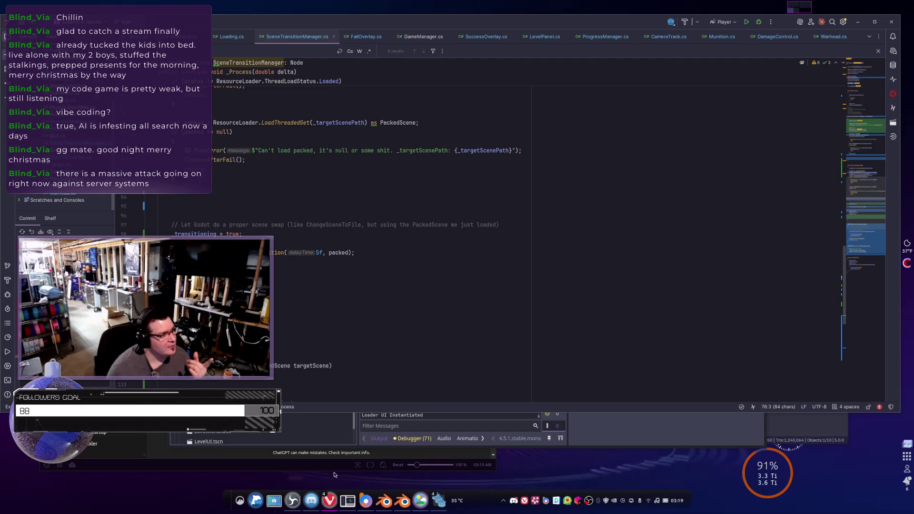
click(300, 268)
scroll(300, 267, up, 5)
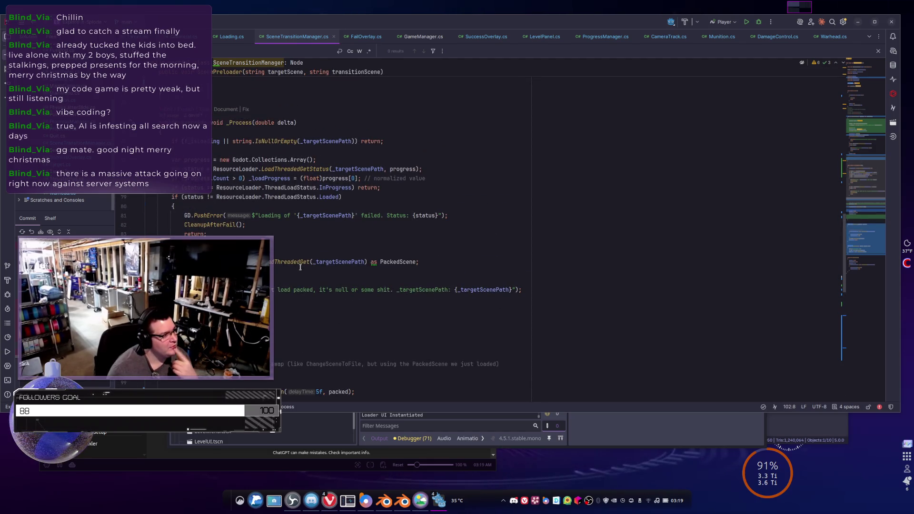
scroll(300, 267, up, 2)
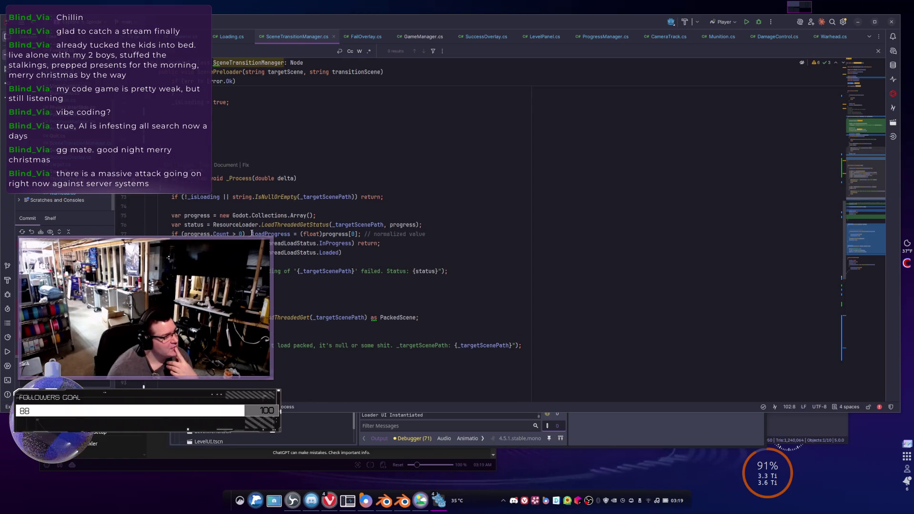
double_click(271, 234)
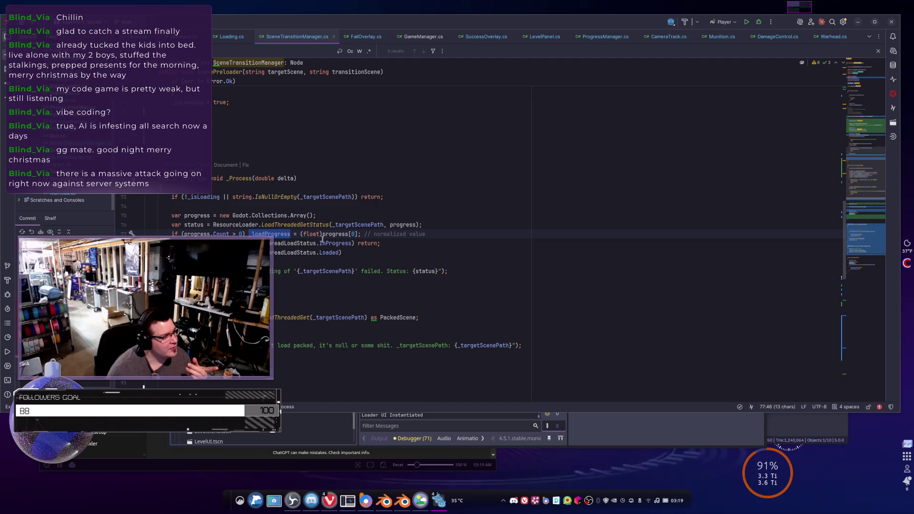
scroll(322, 240, down, 7)
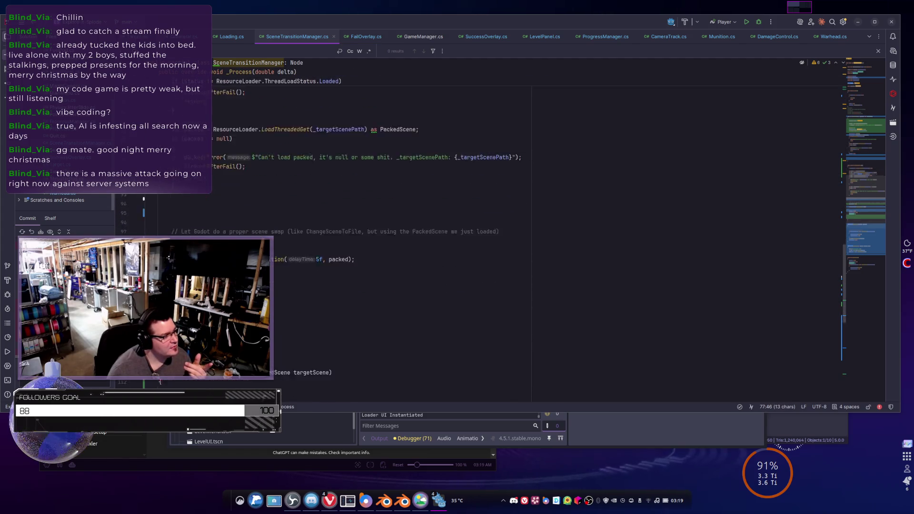
scroll(362, 229, up, 3)
scroll(362, 229, up, 1)
scroll(361, 228, up, 2)
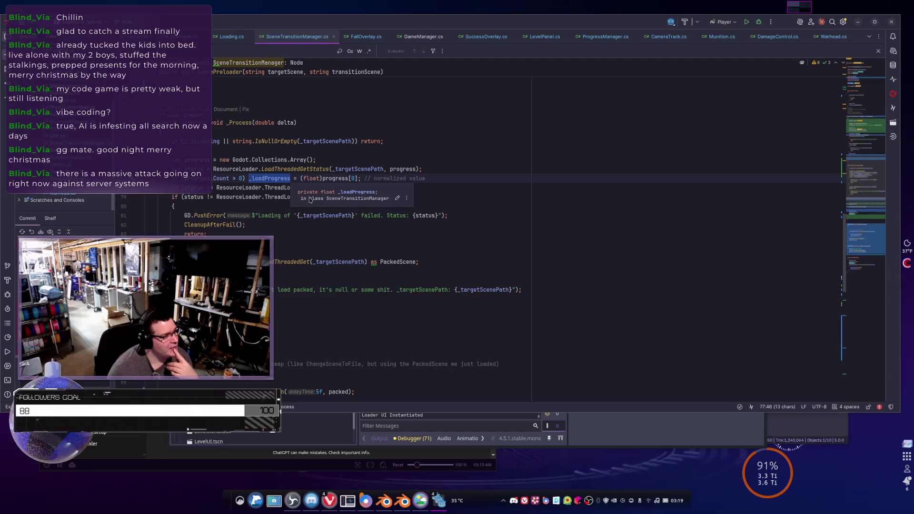
scroll(390, 265, down, 10)
scroll(391, 265, up, 7)
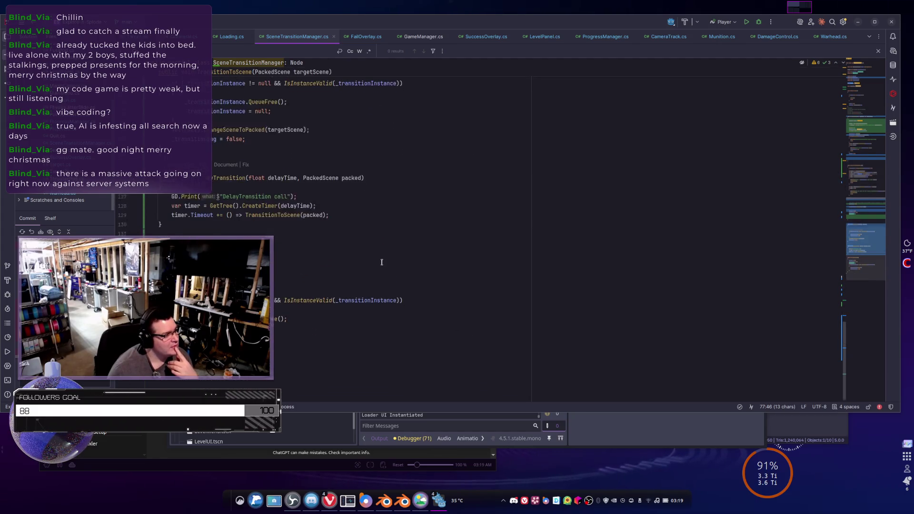
scroll(381, 261, up, 2)
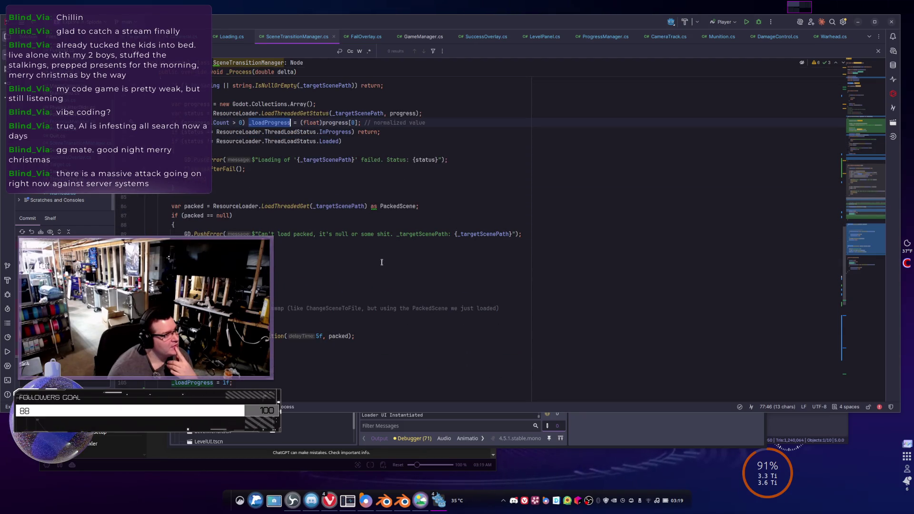
scroll(381, 262, down, 6)
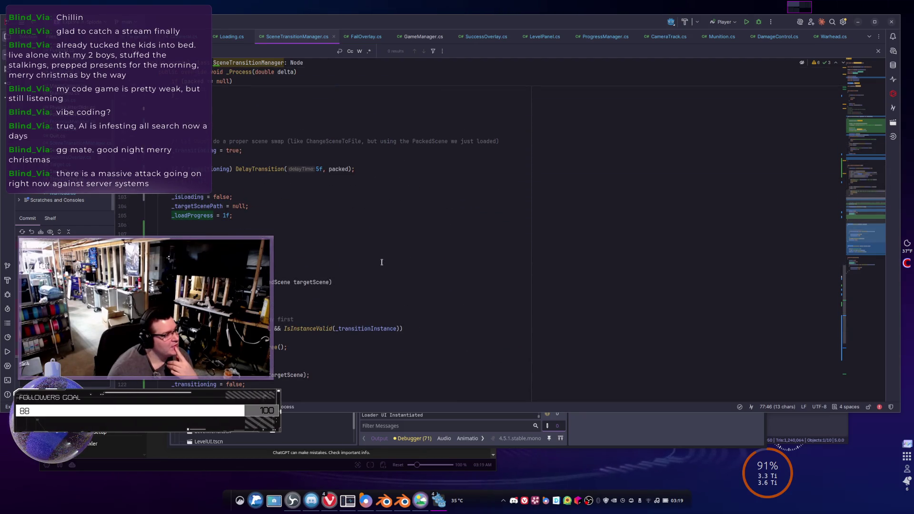
scroll(381, 261, up, 4)
scroll(381, 262, up, 4)
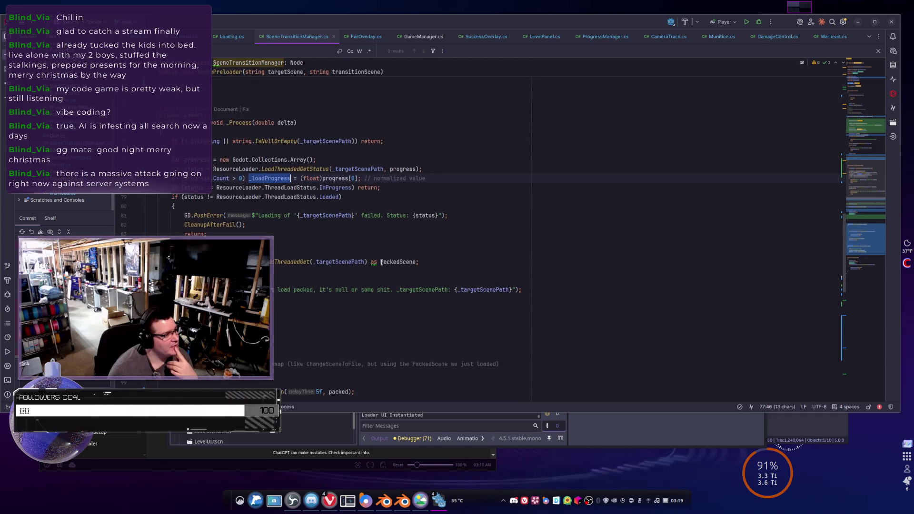
scroll(381, 262, down, 1)
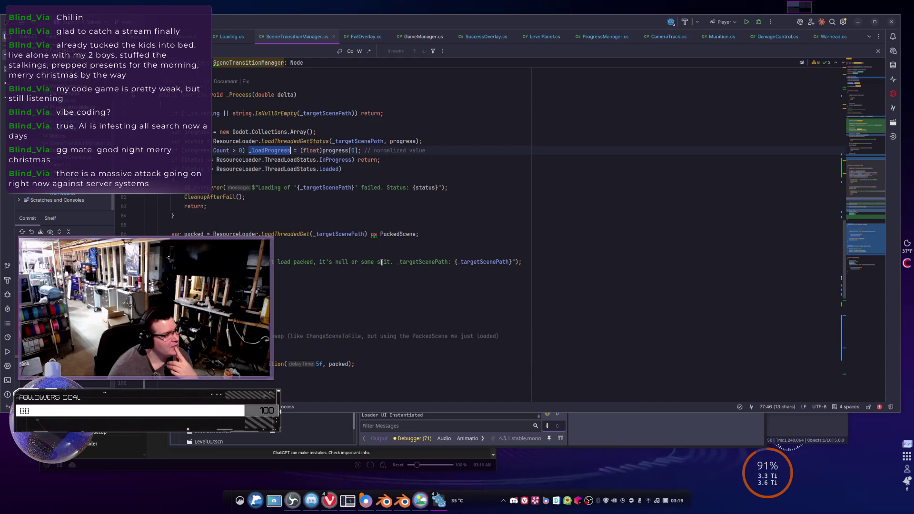
scroll(381, 262, up, 3)
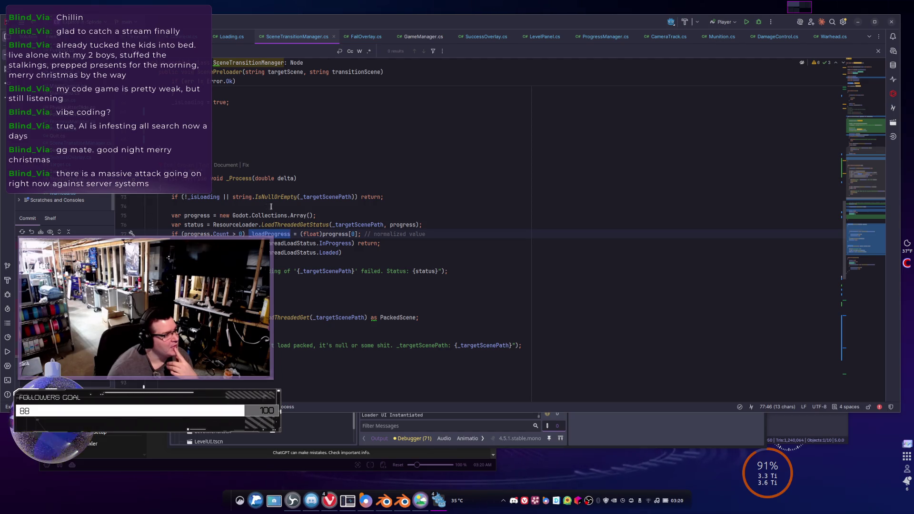
Comment out the progress array line and pass _loadProgress to LoadThreadedGetStatus instead
mouse_move(316, 215)
mouse_down()
mouse_move(155, 216)
mouse_move(167, 217)
mouse_up()
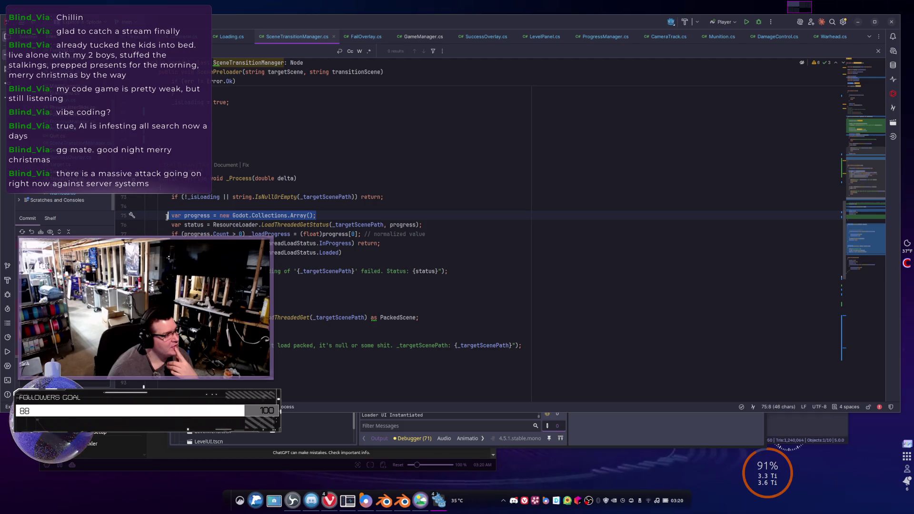
key(ctrl+slash)
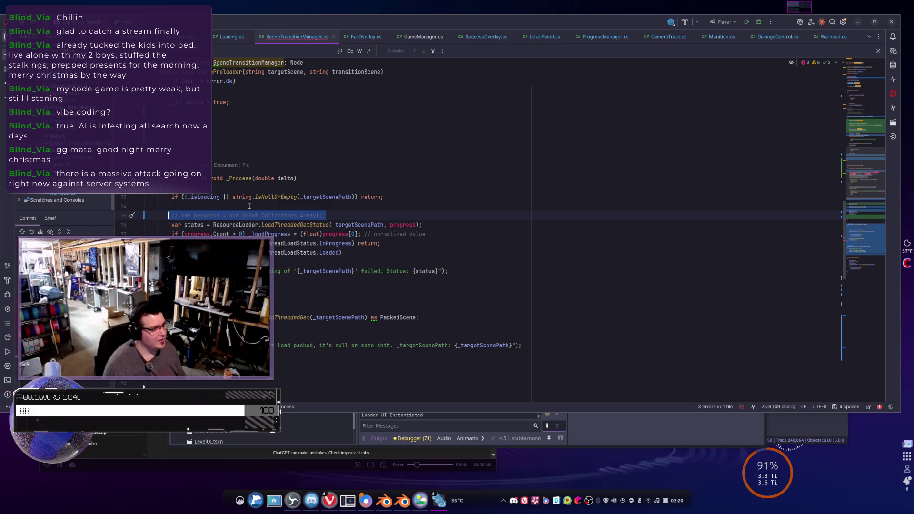
double_click(403, 224)
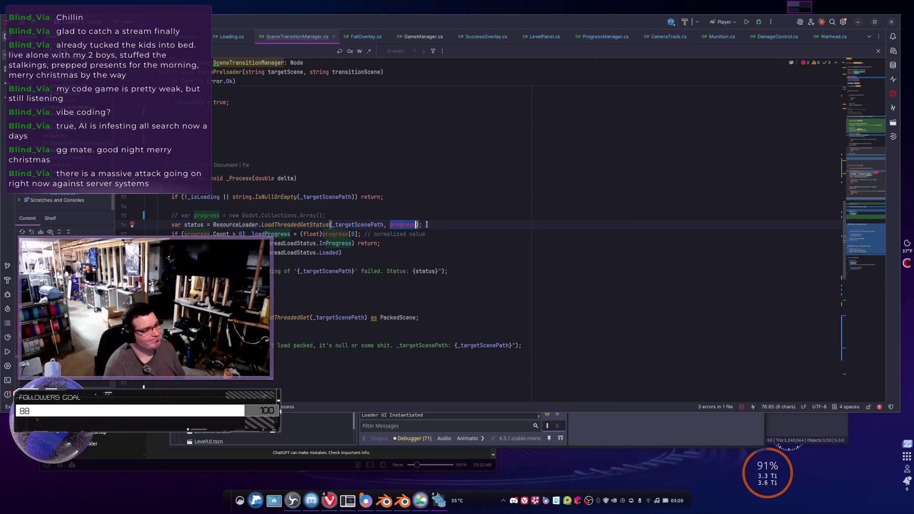
text(_load)
key(Return)
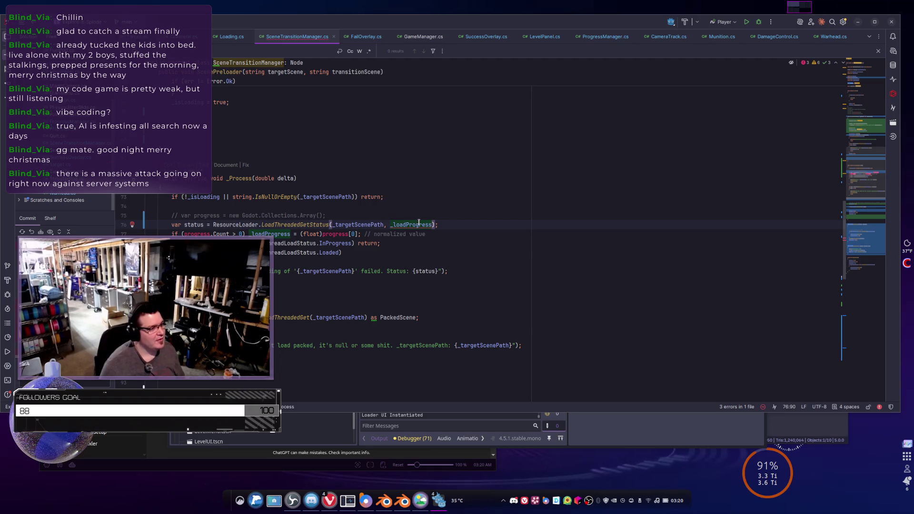
Undo both edits to restore the progress array declaration and its use in the status call
mouse_move(419, 223)
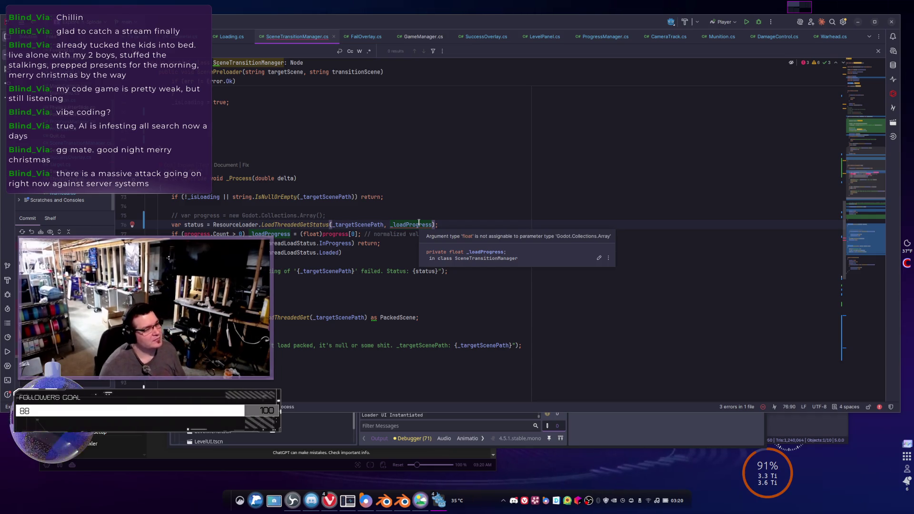
key(ctrl+z)
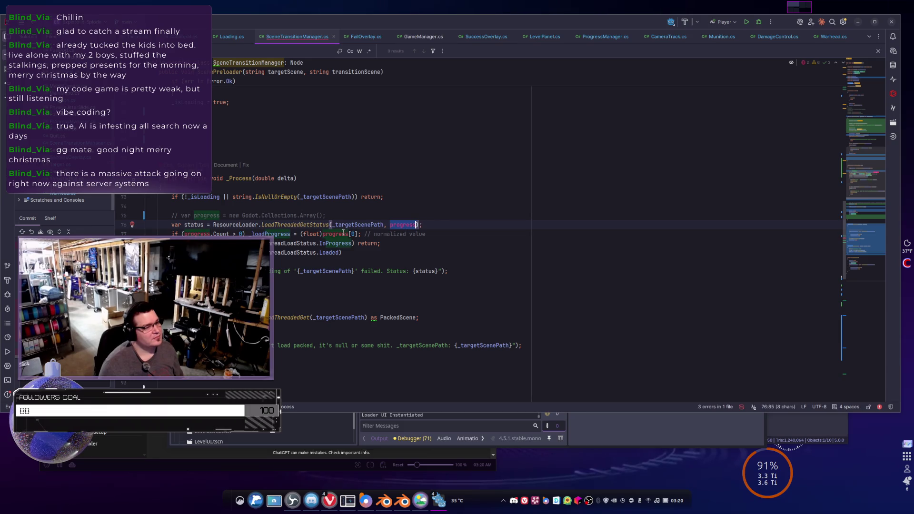
key(ctrl+z)
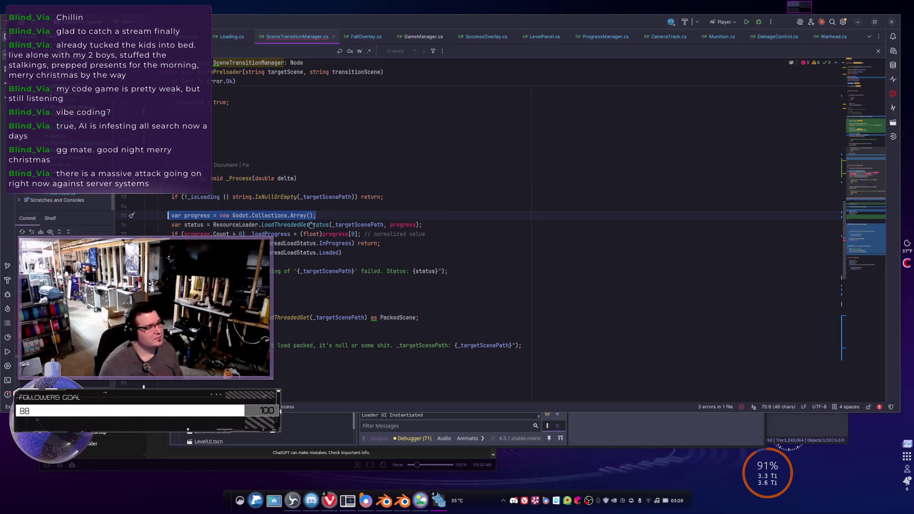
mouse_move(346, 224)
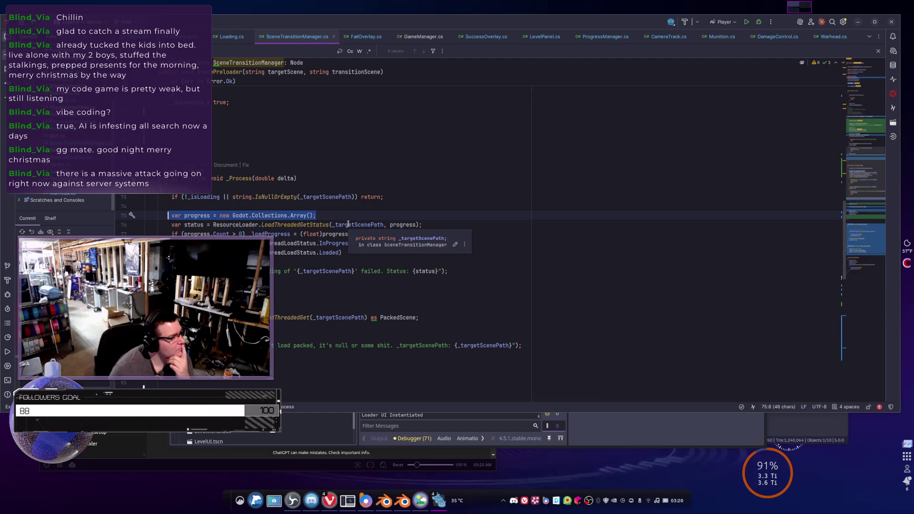
mouse_move(305, 222)
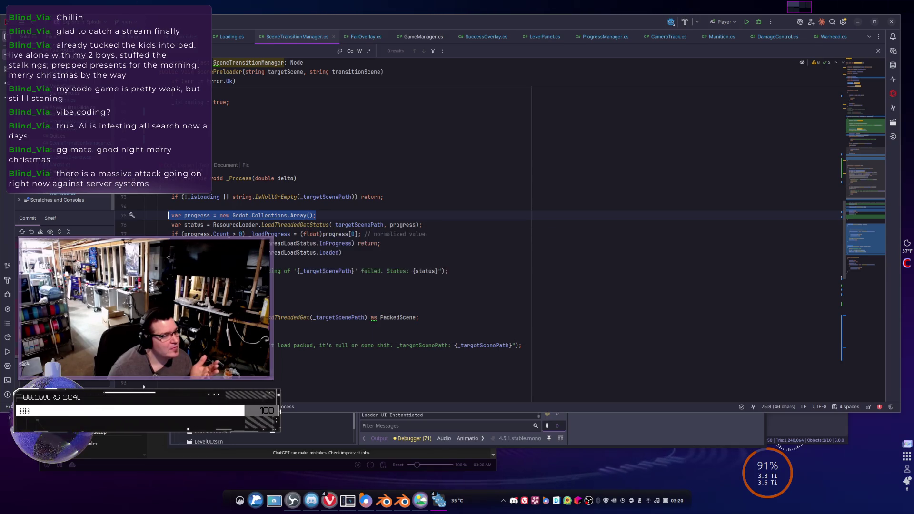
click(239, 234)
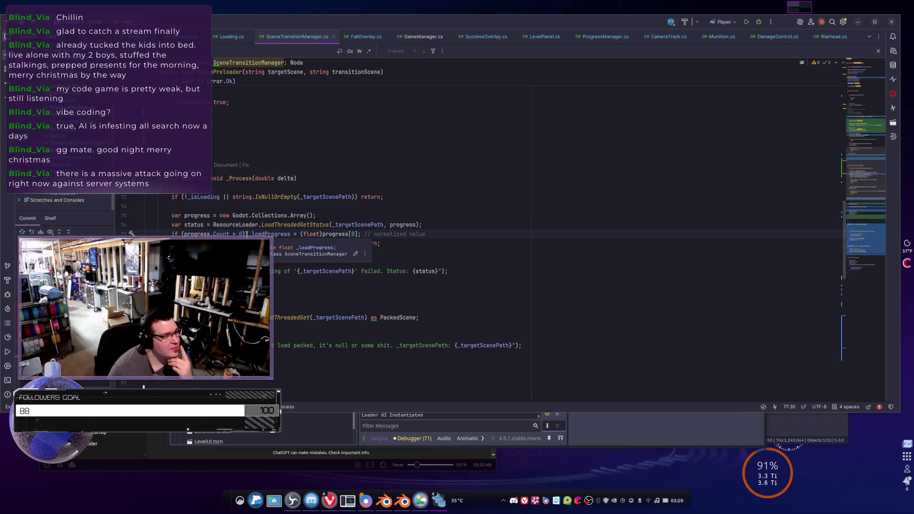
key(Right)
key(Right)
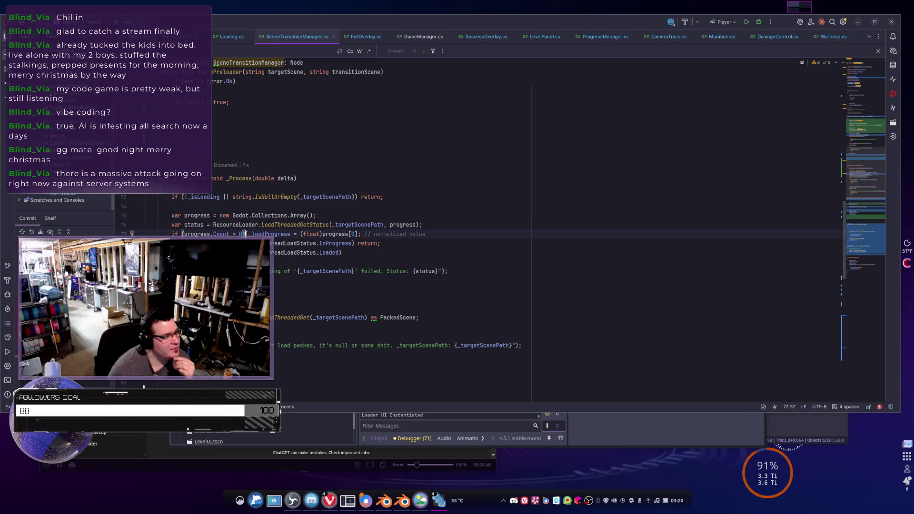
drag(299, 234, 322, 234)
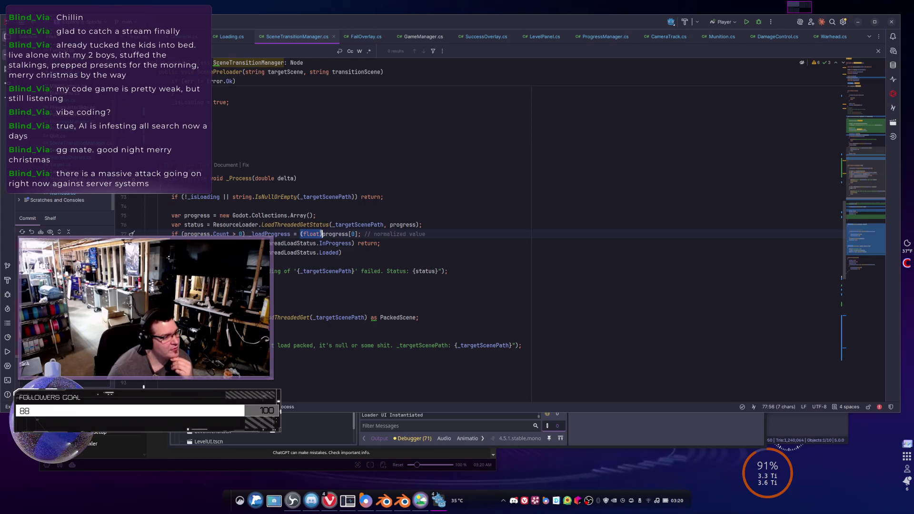
double_click(353, 233)
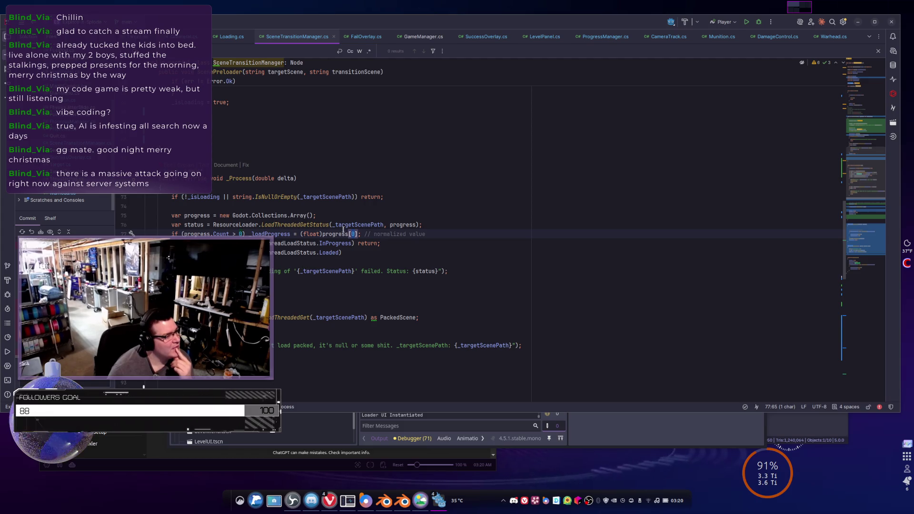
click(358, 234)
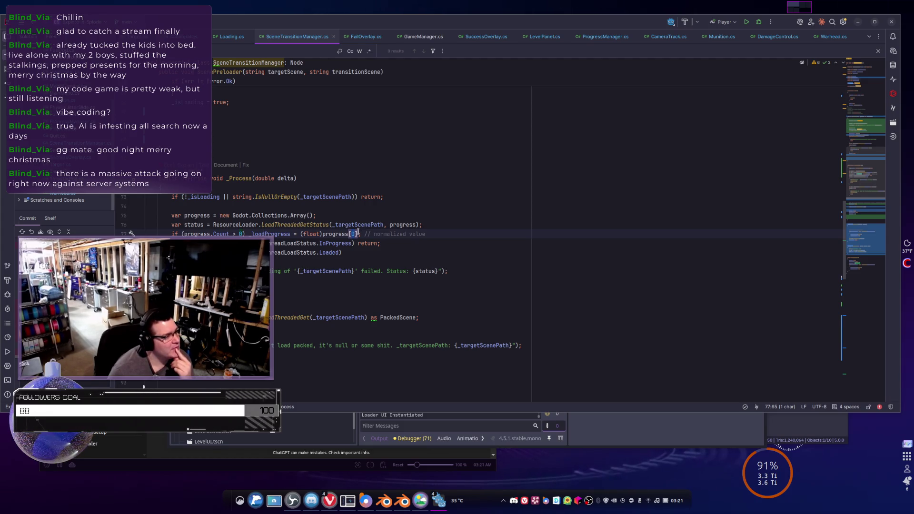
drag(358, 234, 300, 234)
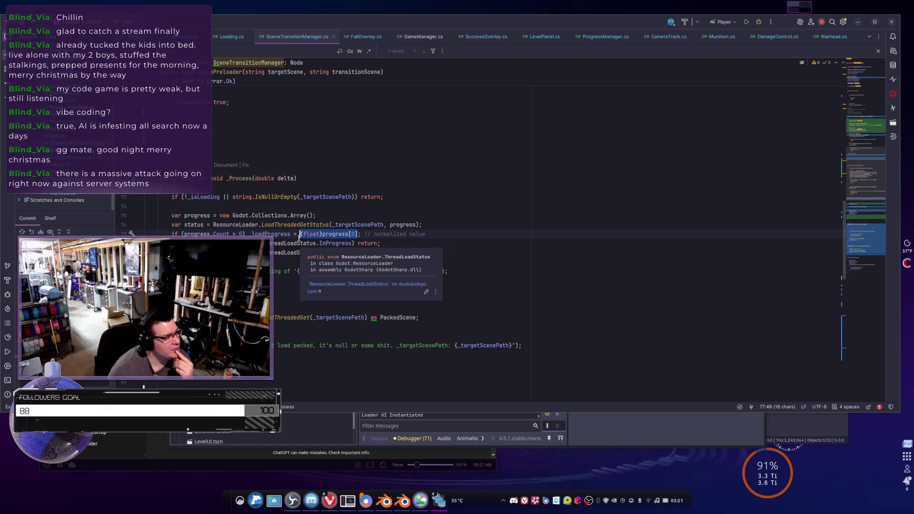
mouse_move(260, 243)
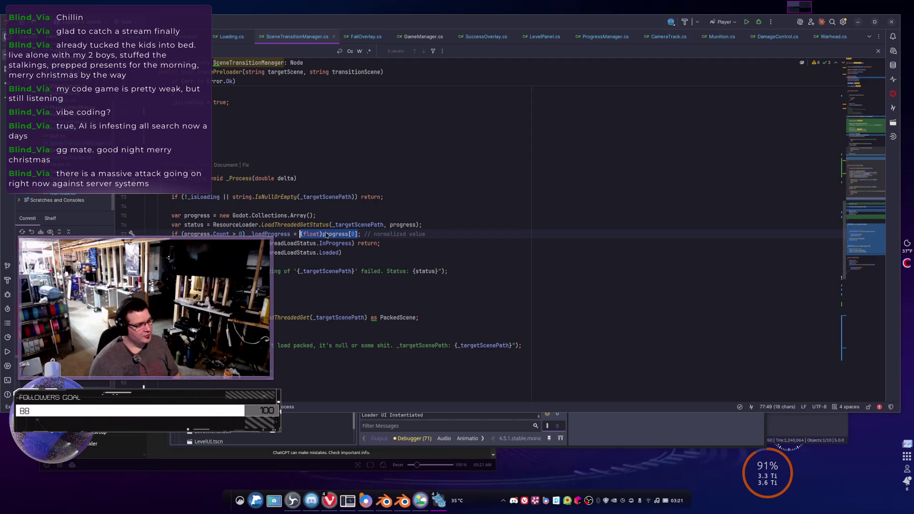
mouse_move(317, 226)
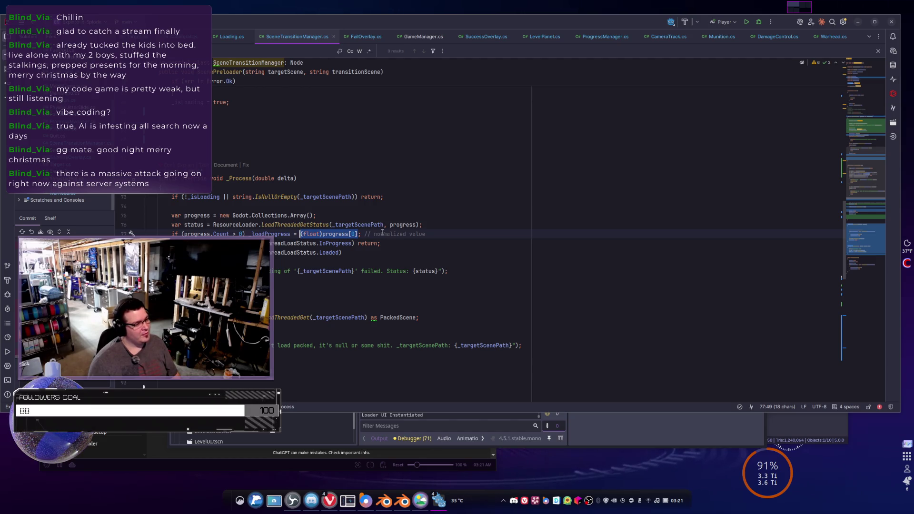
mouse_move(283, 237)
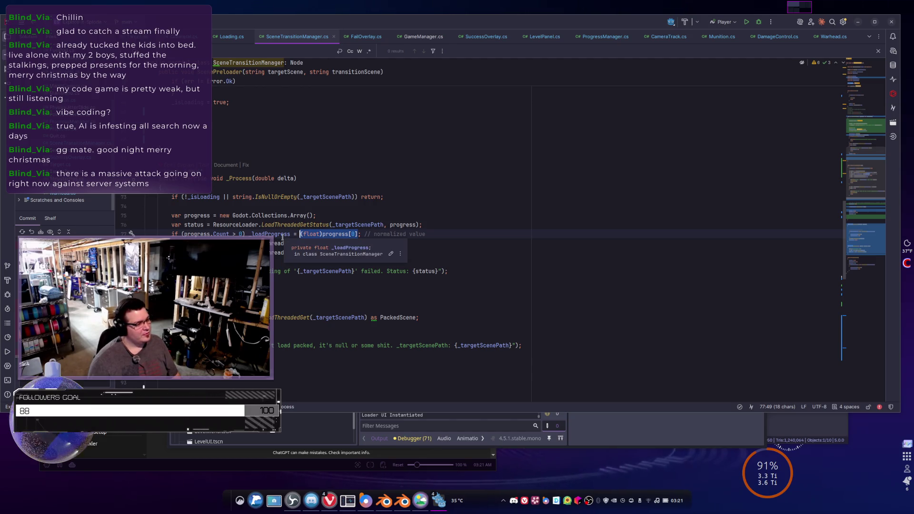
click(282, 237)
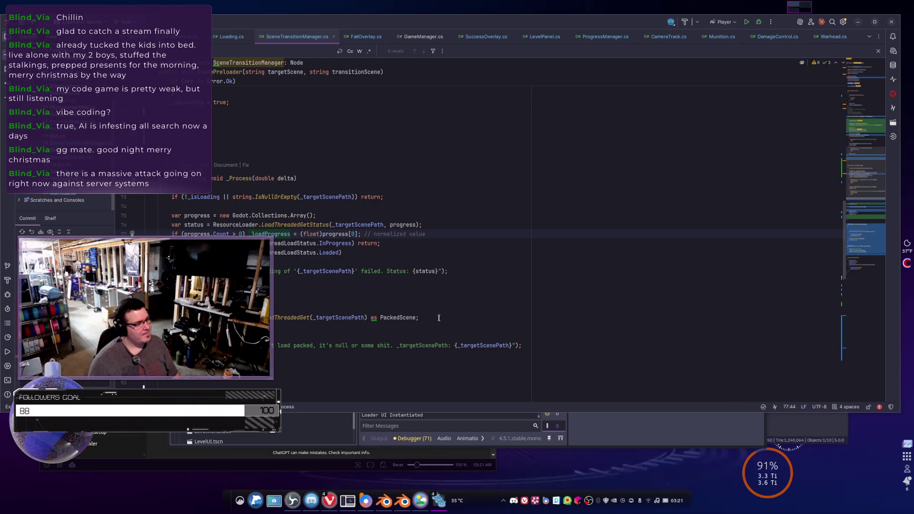
scroll(423, 244, up, 8)
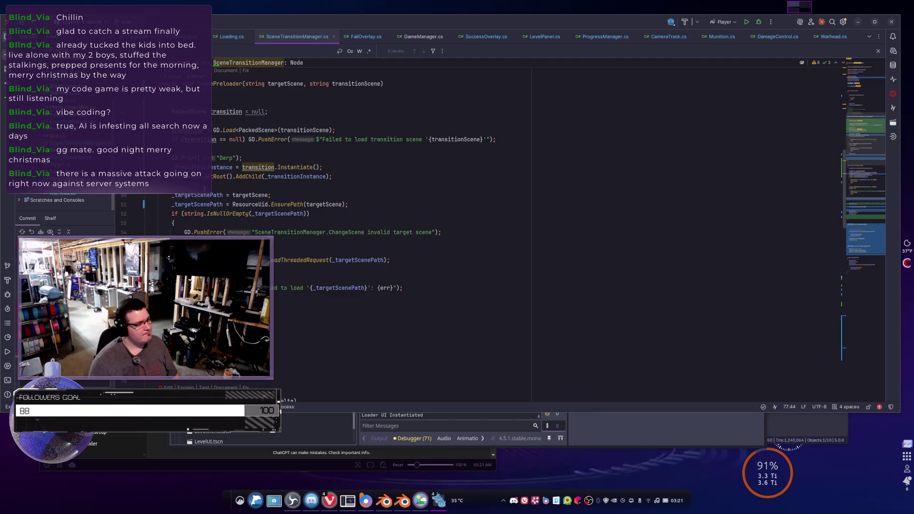
scroll(426, 284, up, 3)
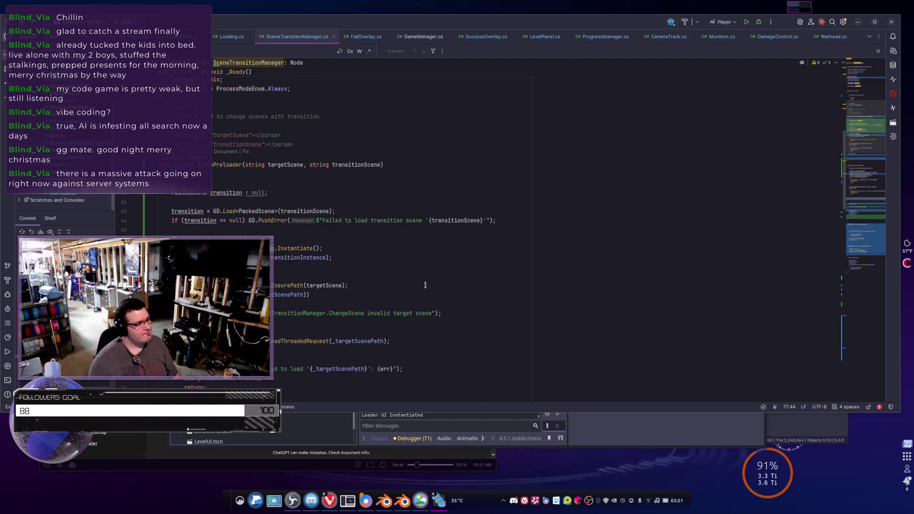
scroll(426, 284, up, 7)
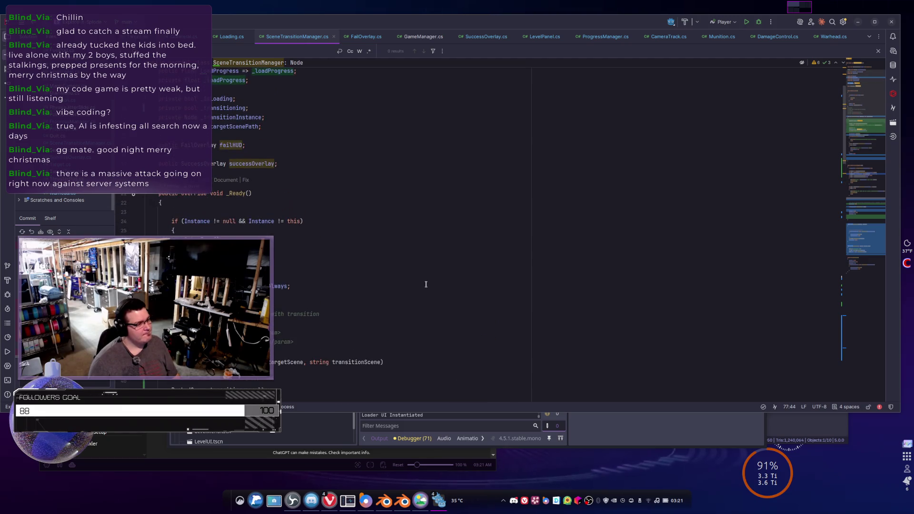
scroll(426, 285, up, 2)
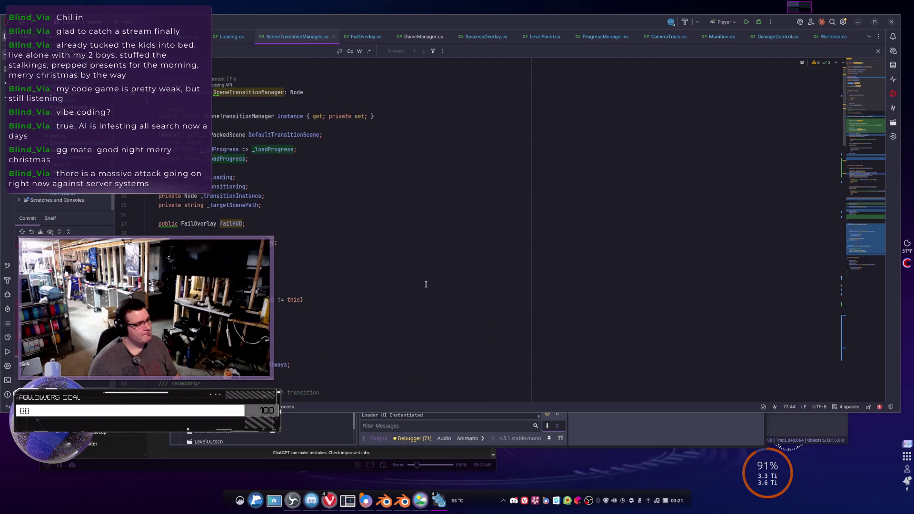
scroll(426, 285, down, 7)
scroll(426, 285, down, 3)
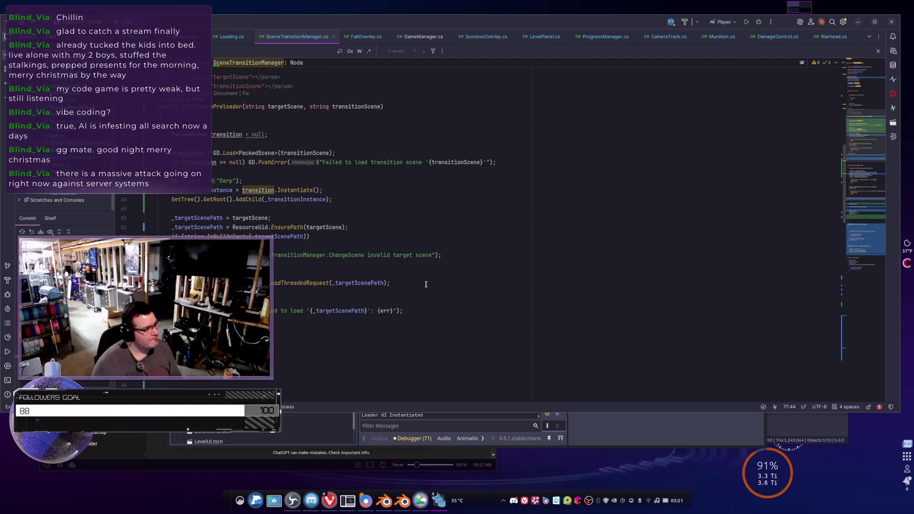
scroll(397, 242, down, 5)
scroll(397, 242, down, 2)
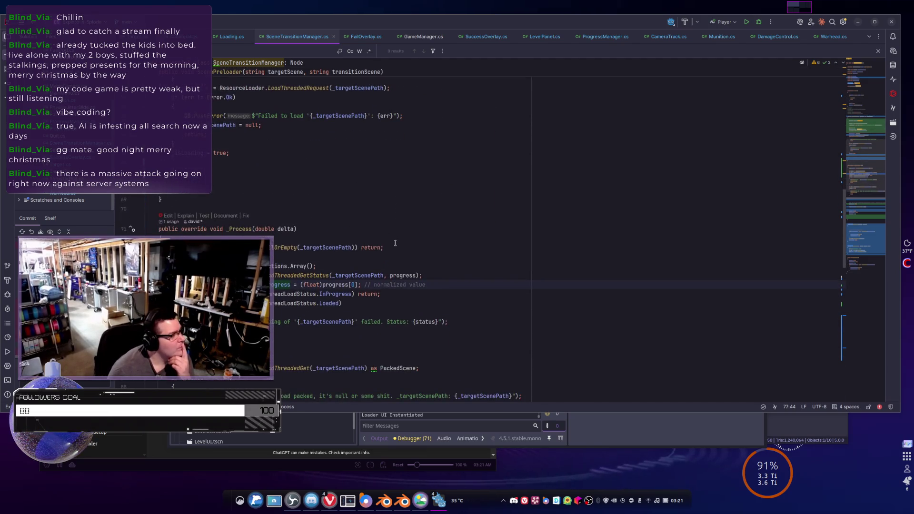
scroll(381, 244, down, 2)
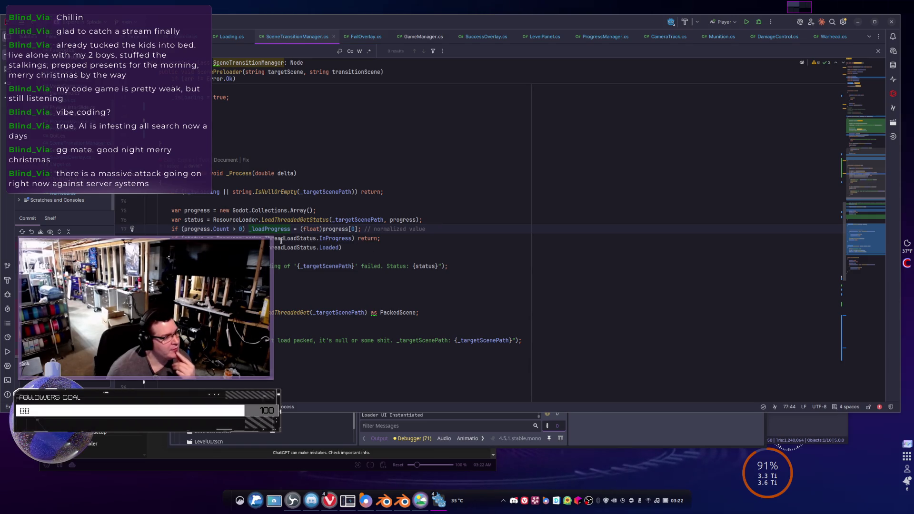
Highlight the usages of progress on line 77 of _Process
click(358, 229)
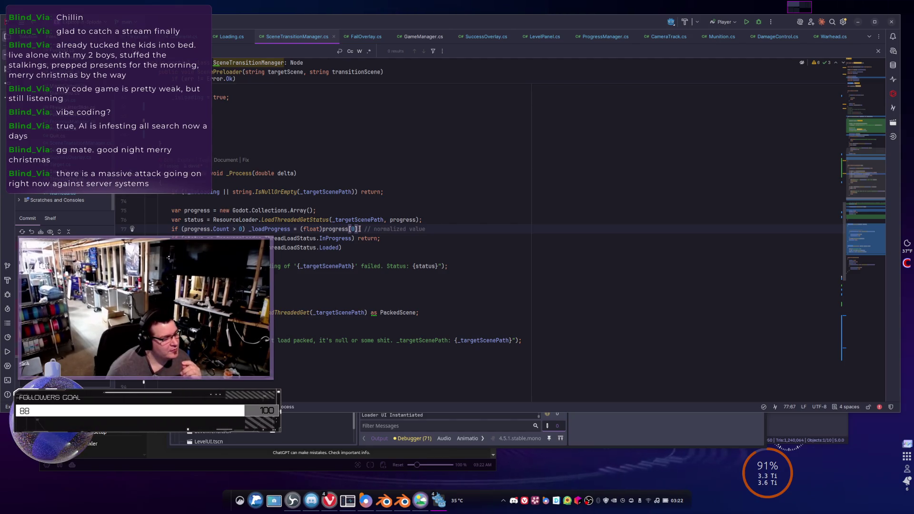
double_click(329, 229)
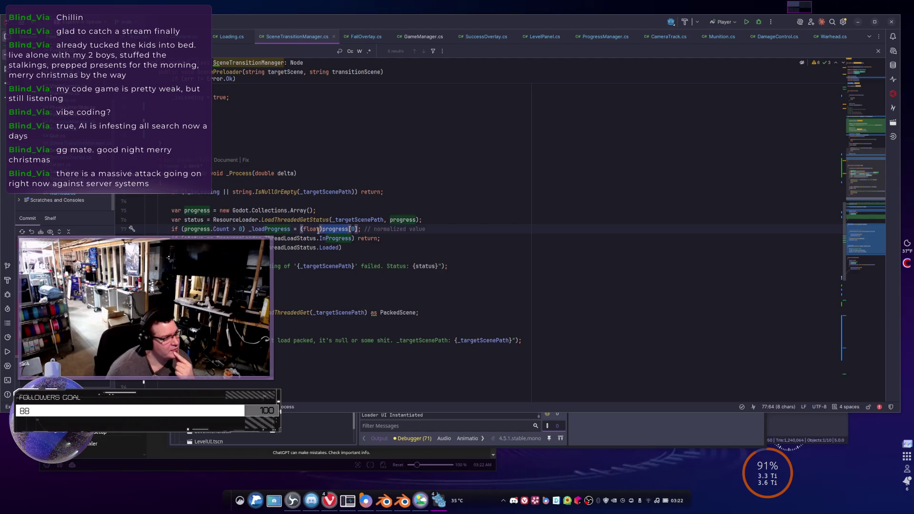
mouse_move(401, 216)
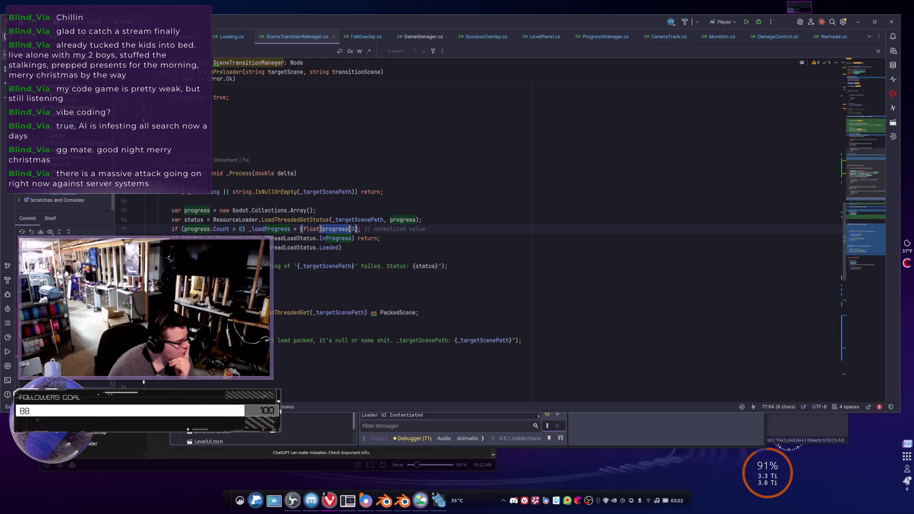
Replace the [0] index after progress with a division sign, then remove the sign
click(340, 229)
key(Right)
key(Right)
key(Right)
key(shift+Left)
key(shift+Left)
key(shift+Left)
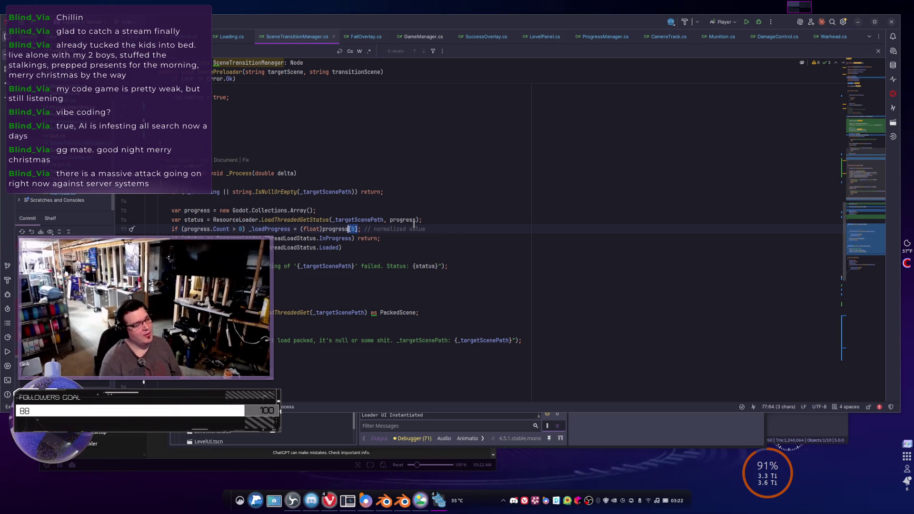
key(BackSpace)
text(/)
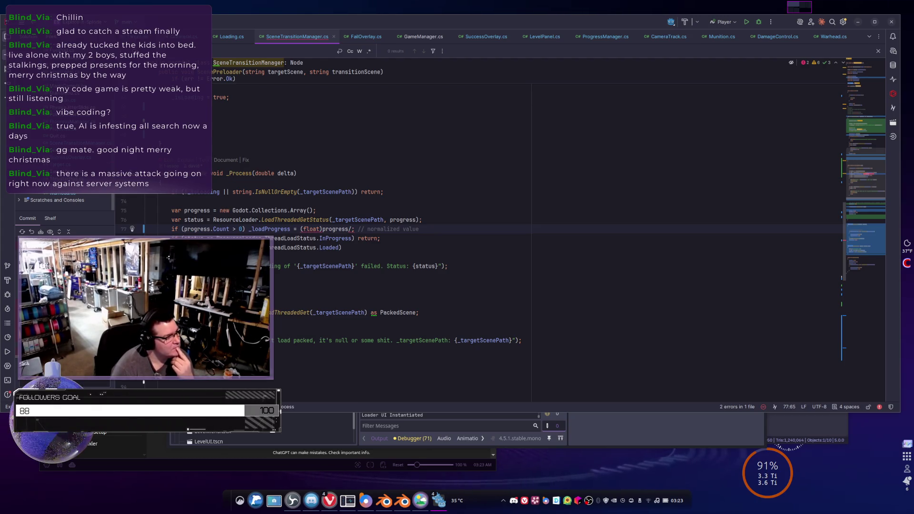
key(BackSpace)
key(Tab)
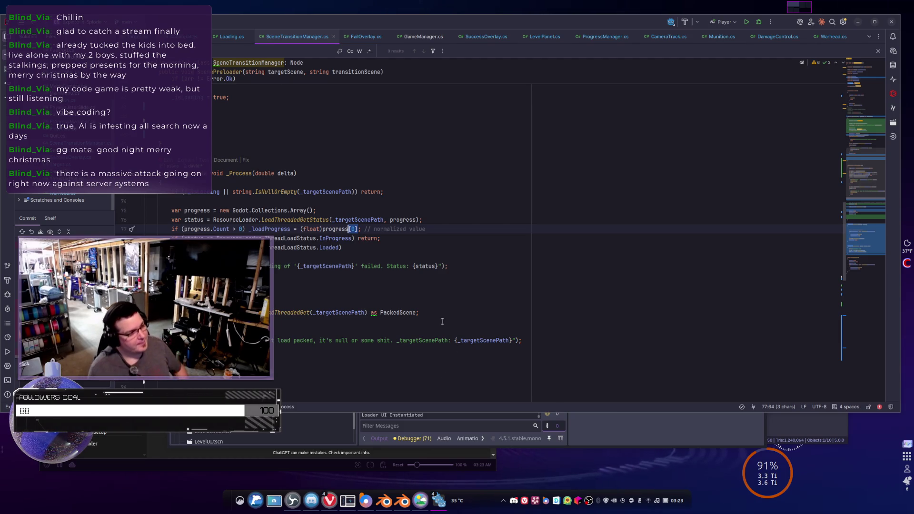
click(313, 238)
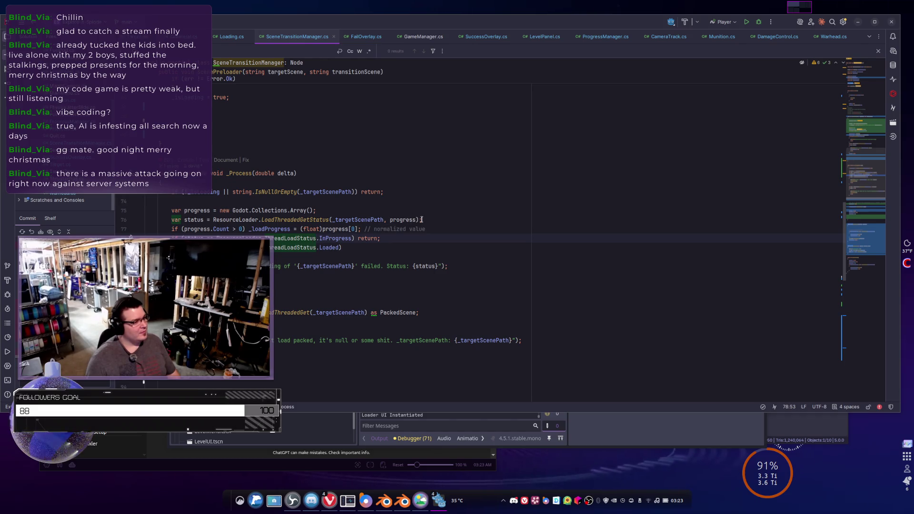
click(421, 219)
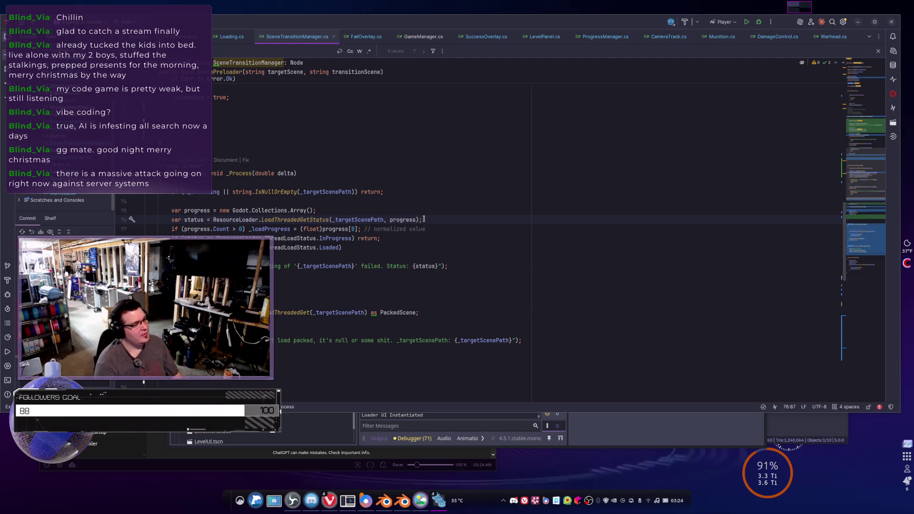
Type 'progress.' on a new line to review its Count and Min members, then delete it
key(Return)
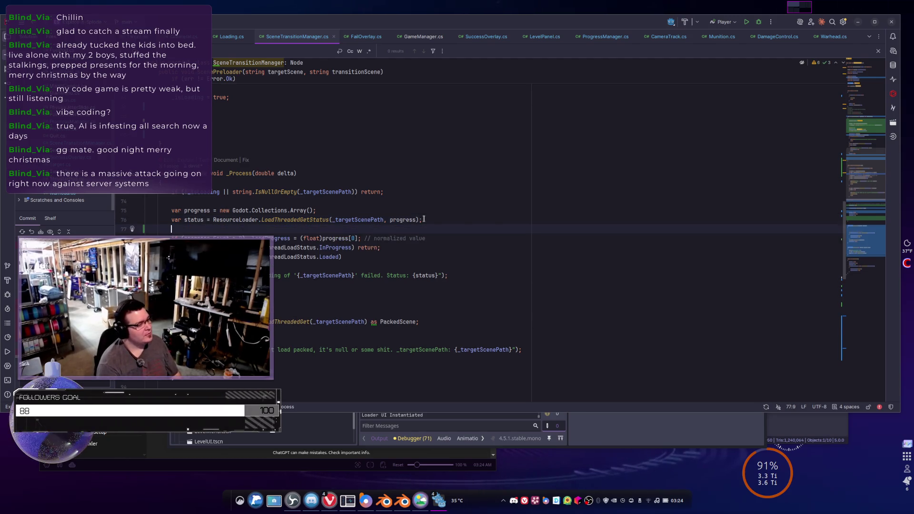
text(progress.)
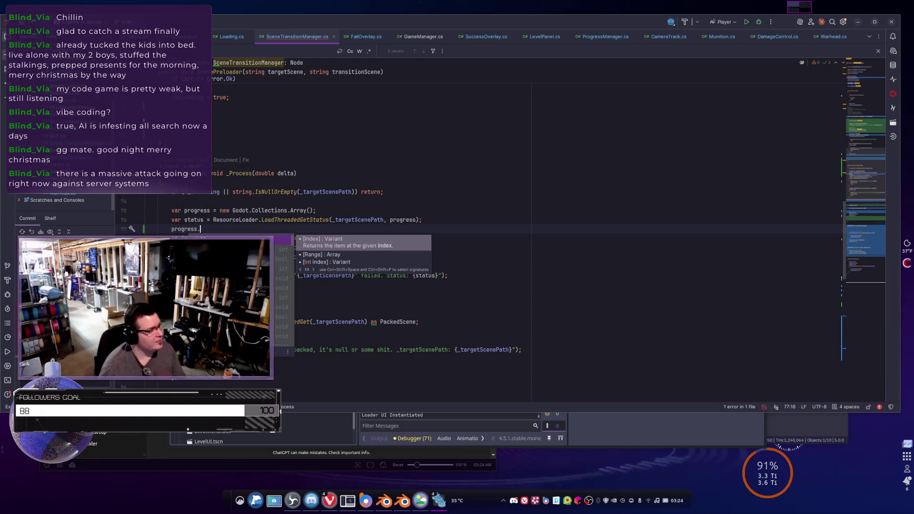
key(Down)
key(Down)
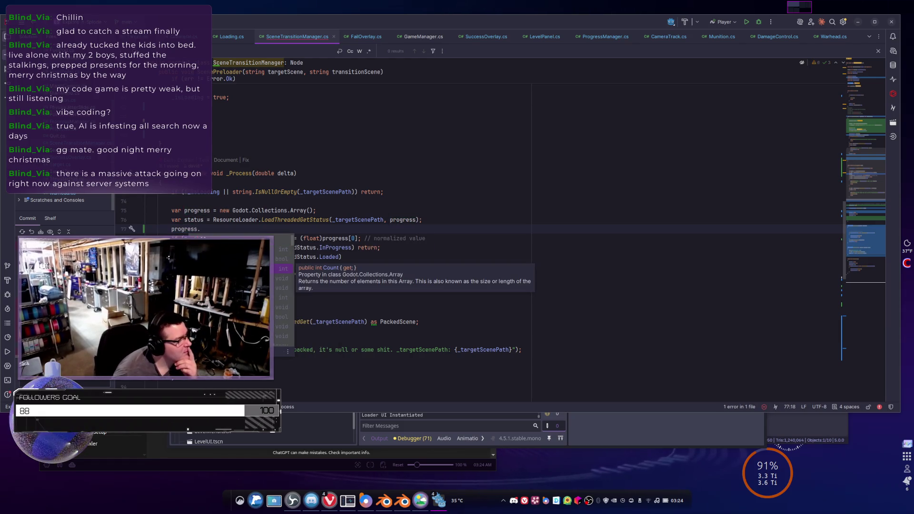
key(Down)
key(Down)
key(Down)
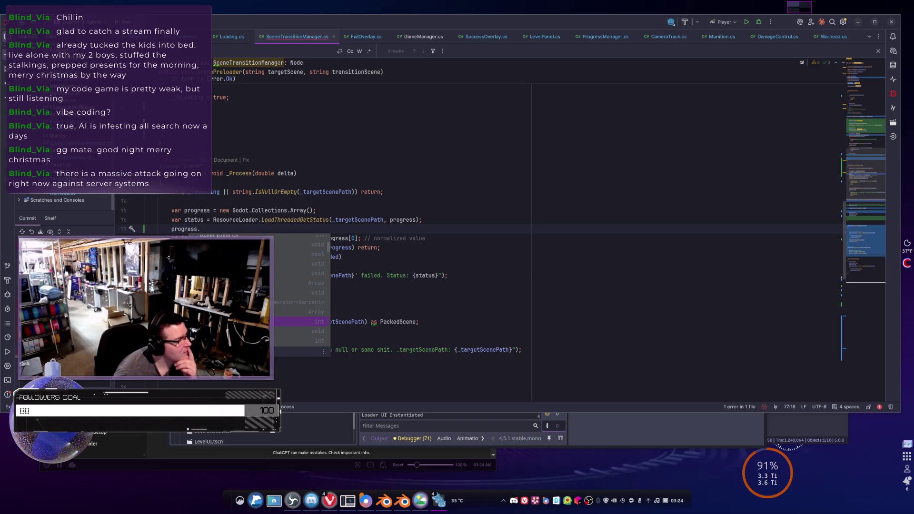
key(Down)
key(Down)
key(Down)
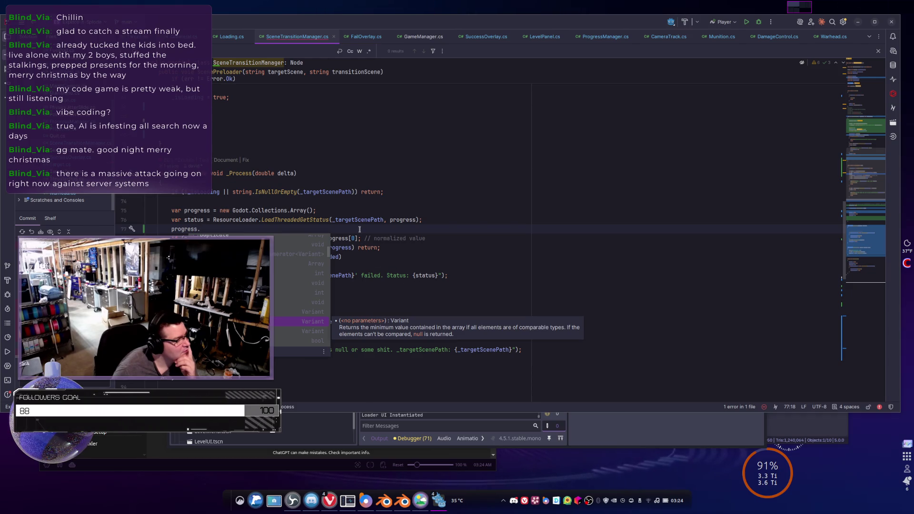
key(Escape)
key(BackSpace)
key(BackSpace)
key(BackSpace)
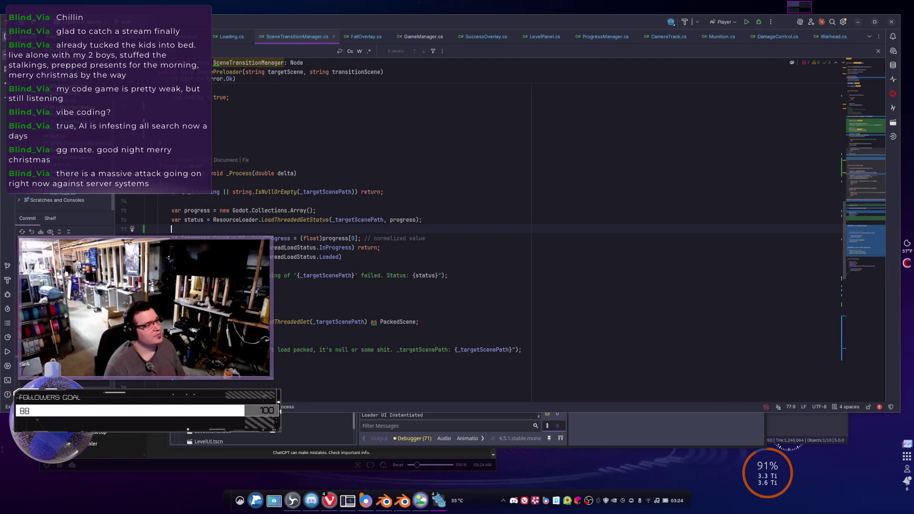
click(418, 219)
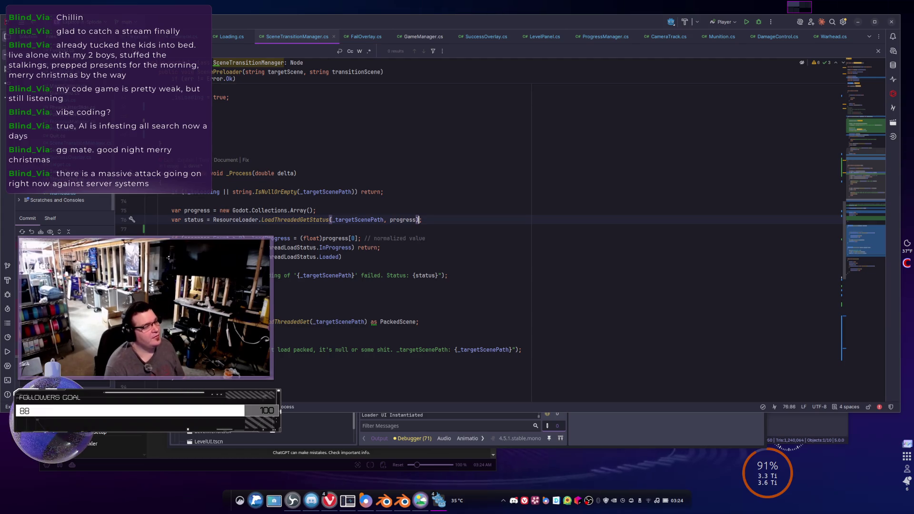
text(.)
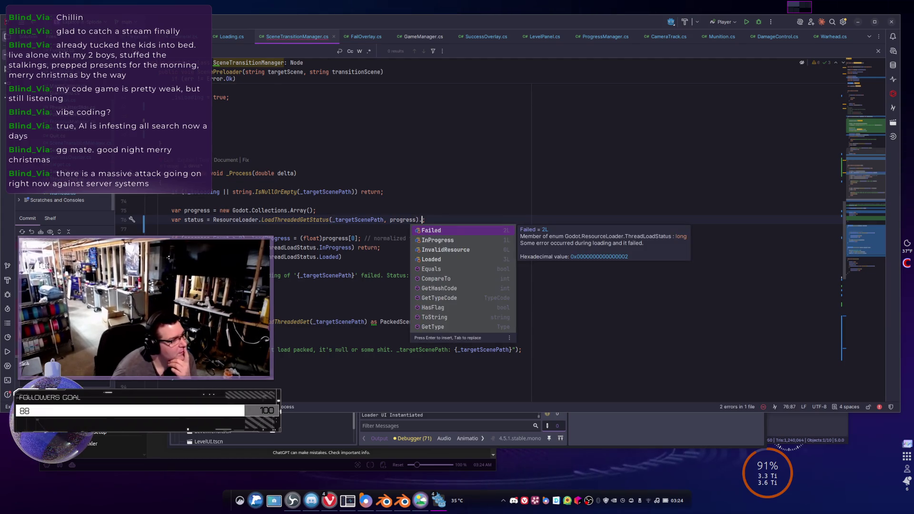
key(Down)
key(Down)
key(Down)
key(Up)
key(Up)
key(Up)
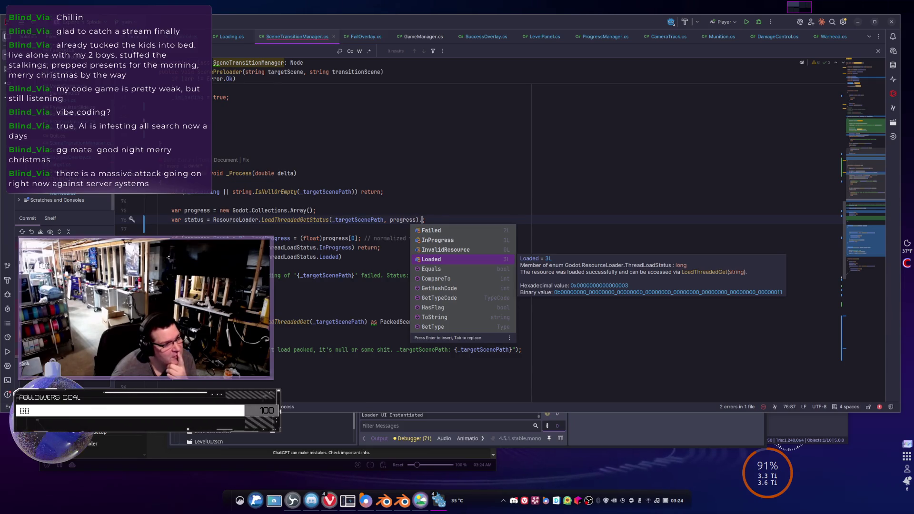
key(Up)
key(Up)
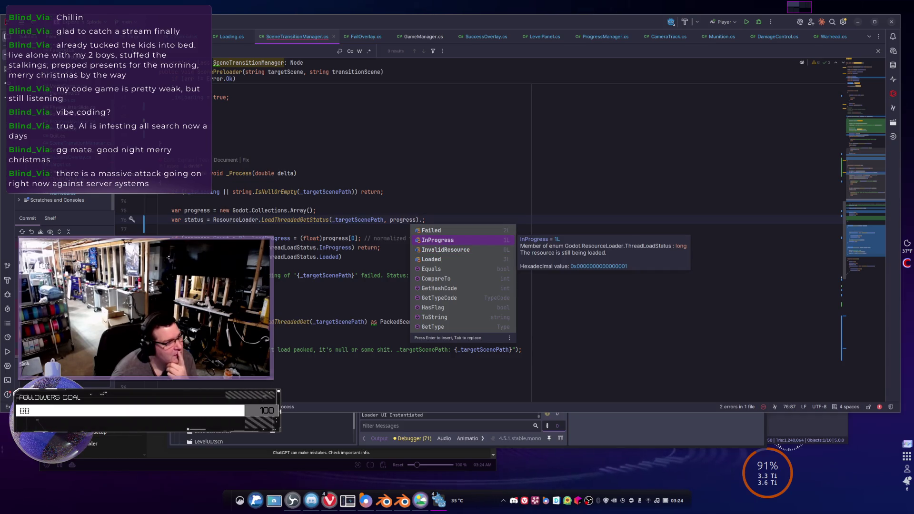
key(Down)
key(Down)
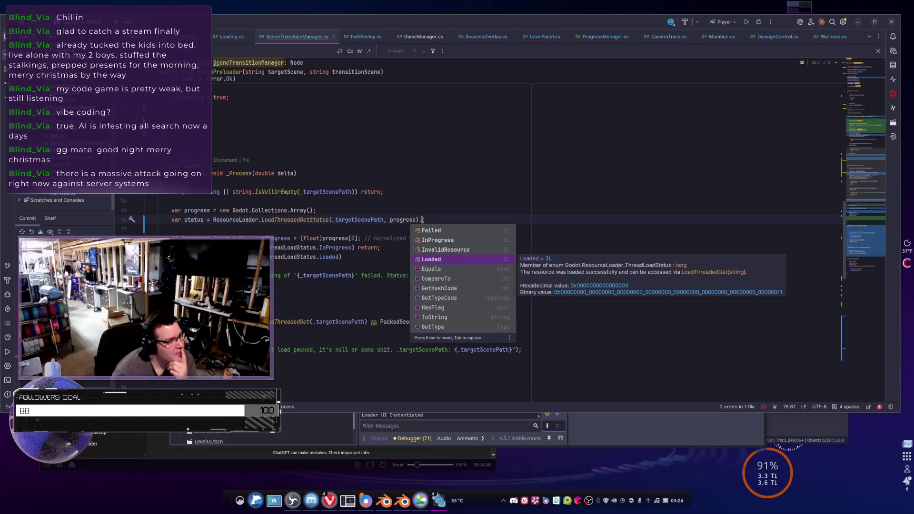
key(Down)
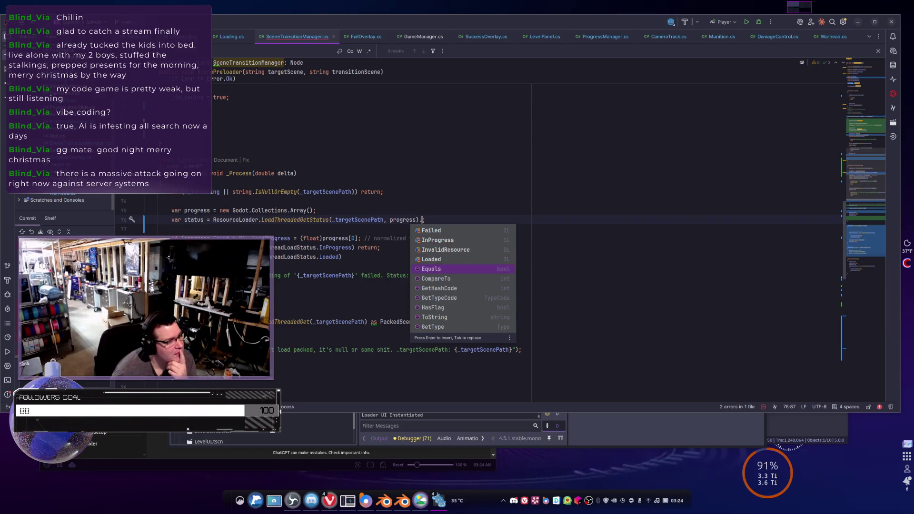
key(Down)
key(Down)
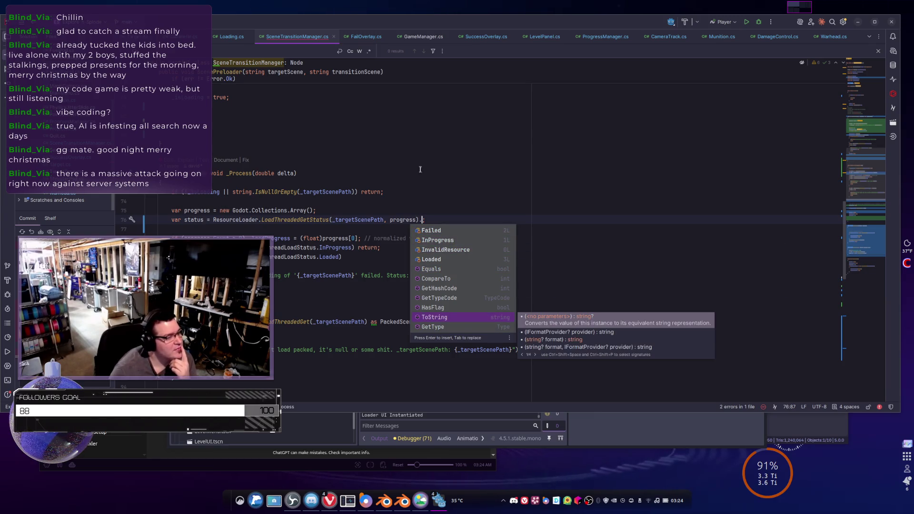
click(419, 182)
click(424, 218)
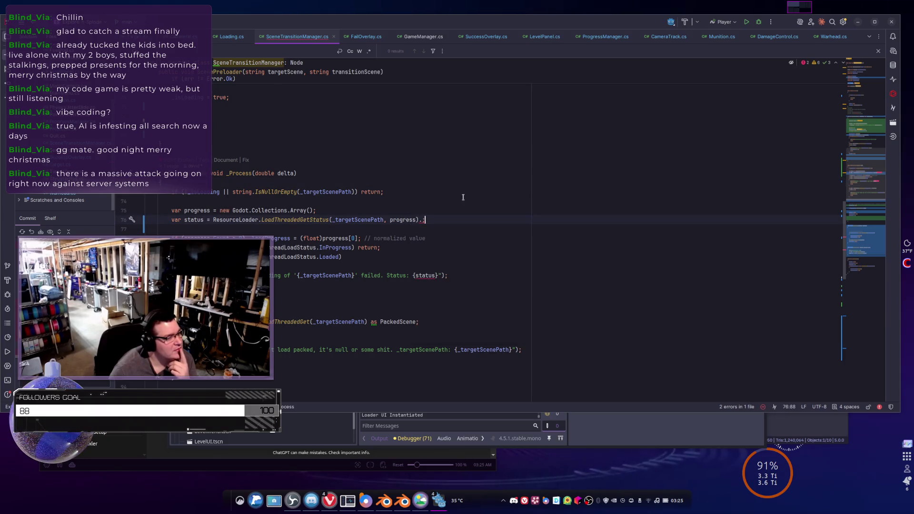
key(BackSpace)
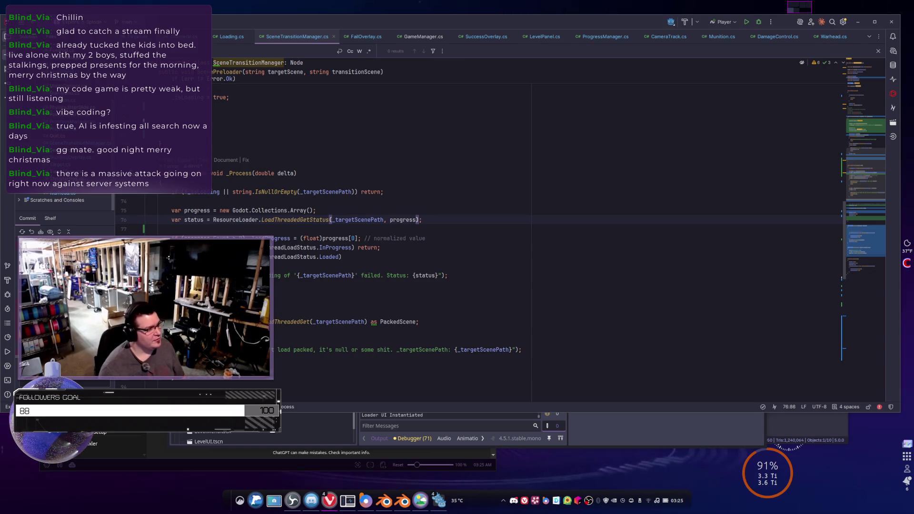
Add a period after the LoadThreadedRequest call's closing parenthesis in ChangeSceneWithPreloader
scroll(342, 304, up, 3)
double_click(309, 304)
scroll(380, 320, up, 9)
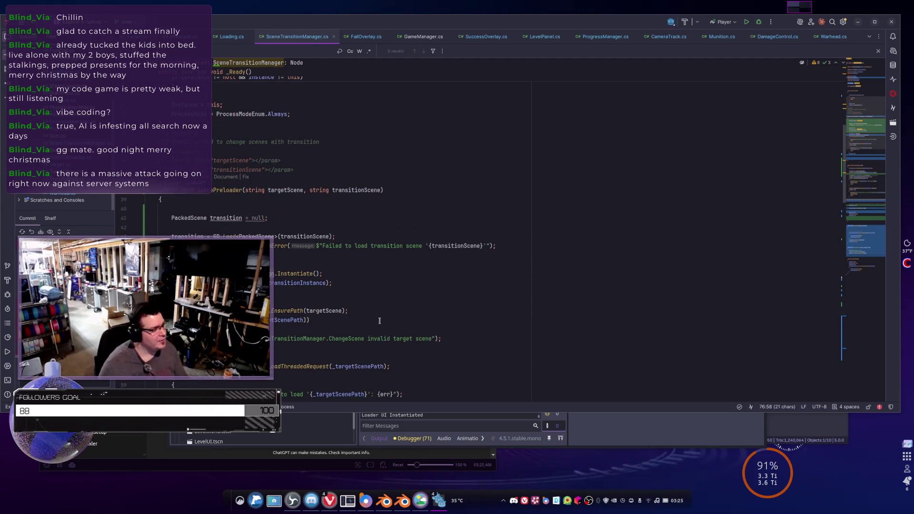
scroll(379, 321, down, 2)
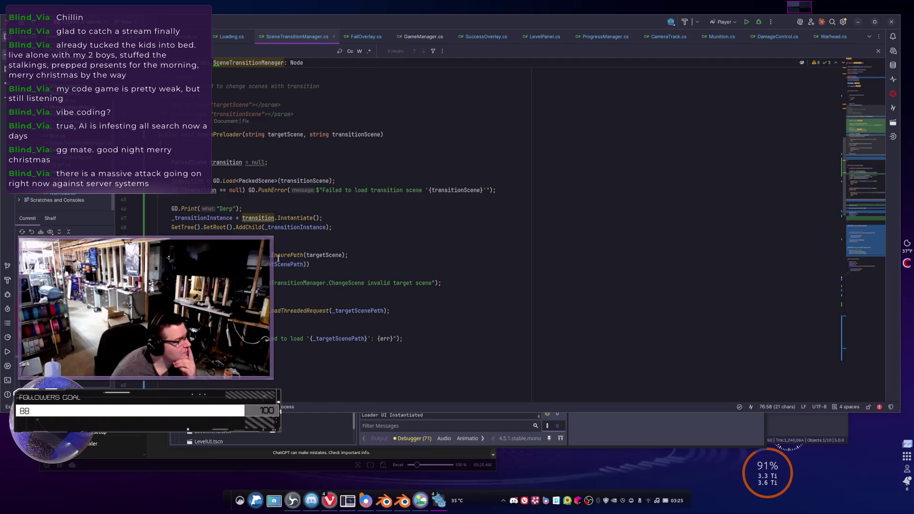
scroll(204, 204, up, 1)
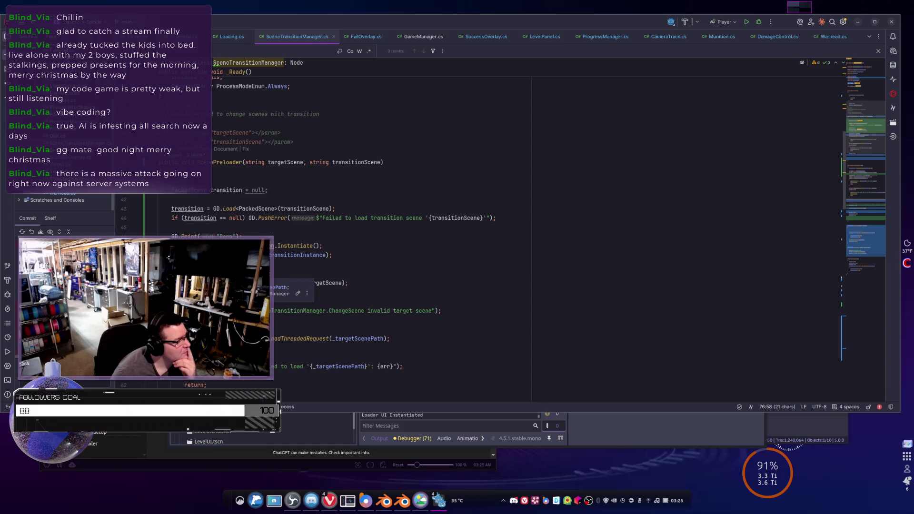
scroll(528, 219, down, 1)
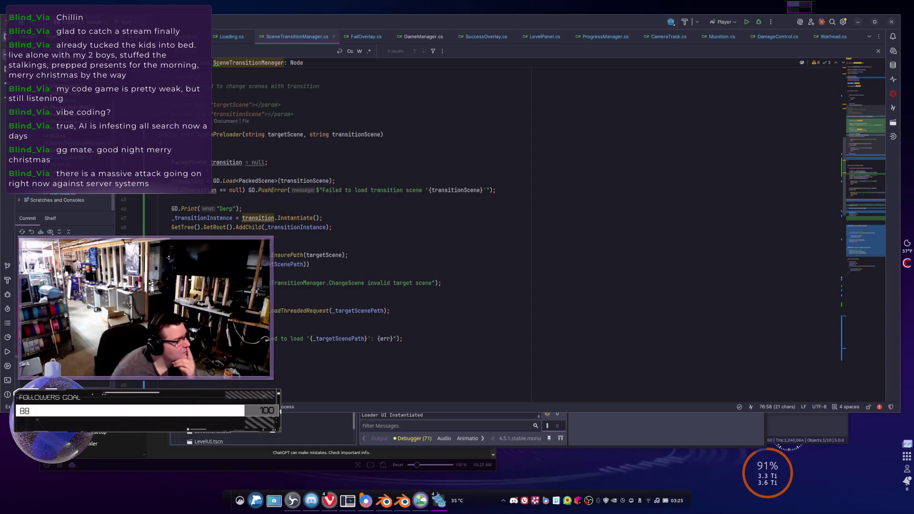
click(384, 310)
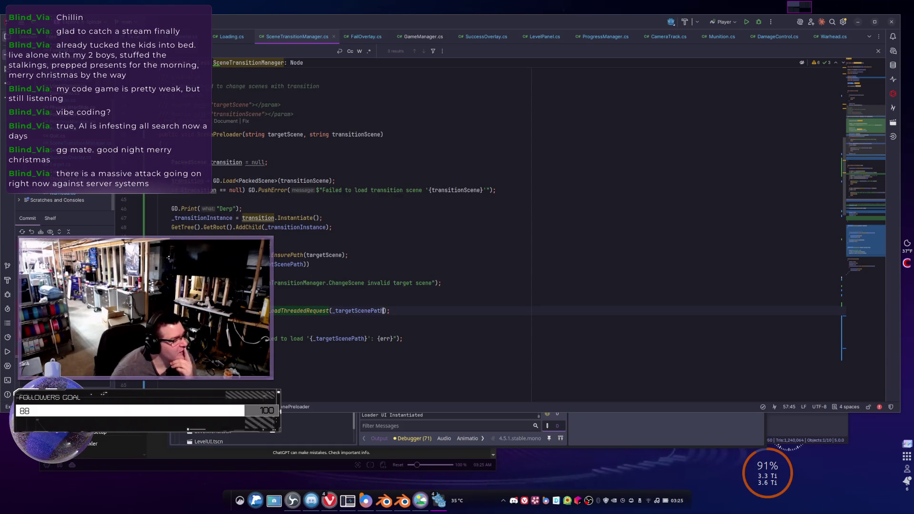
key(Left)
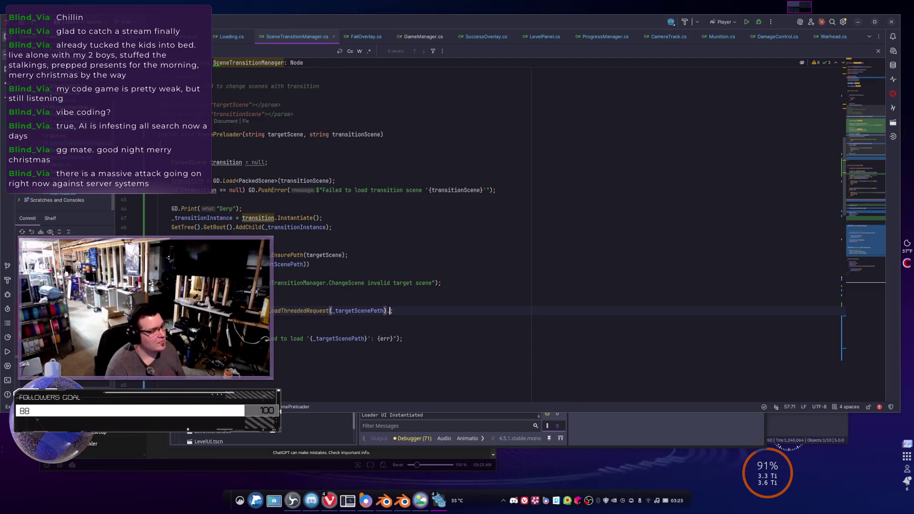
text(.)
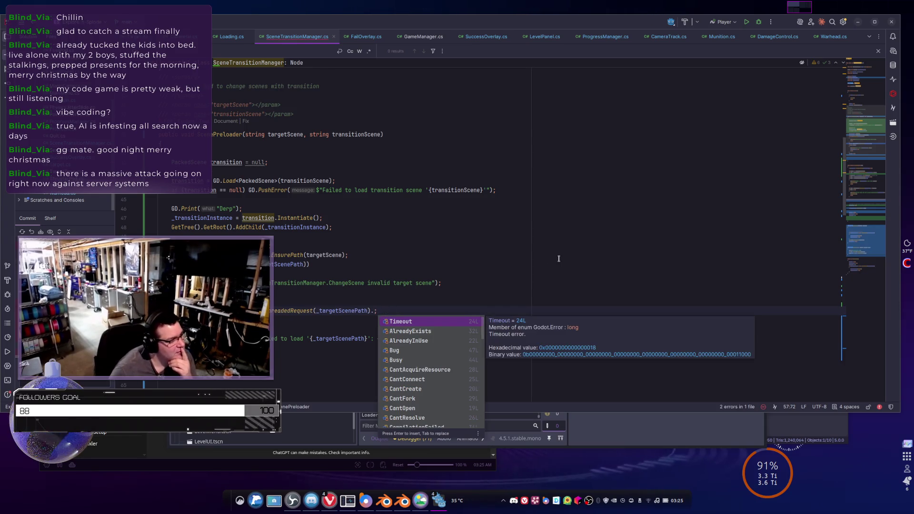
Scroll through the Godot Error values offered in the completion list
scroll(444, 382, down, 4)
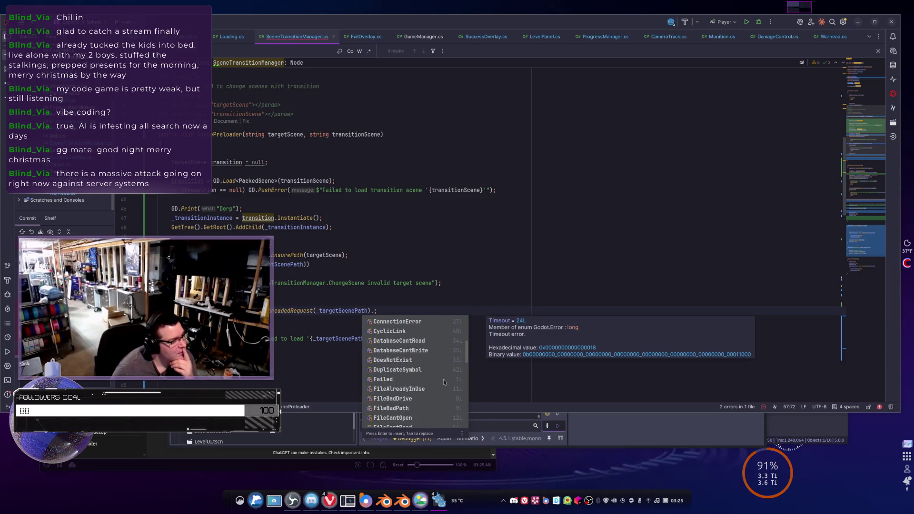
scroll(444, 382, down, 1)
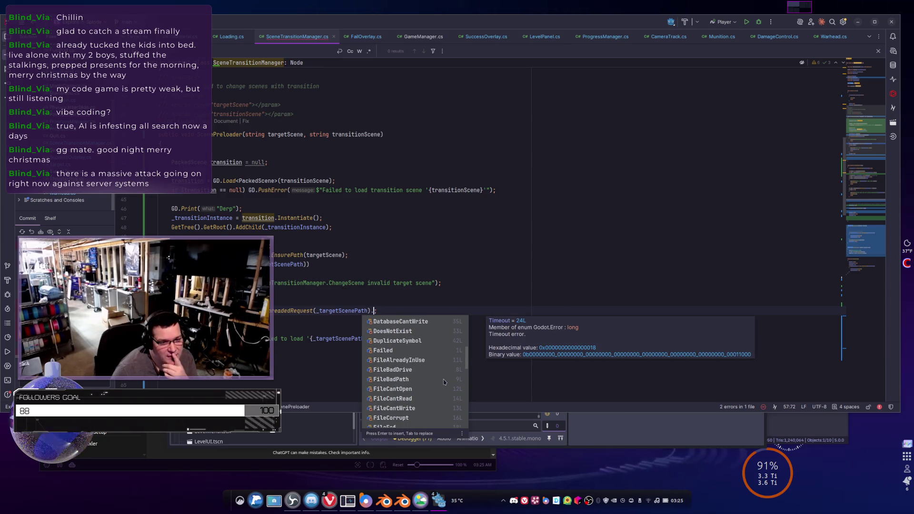
scroll(445, 382, down, 2)
scroll(443, 383, down, 1)
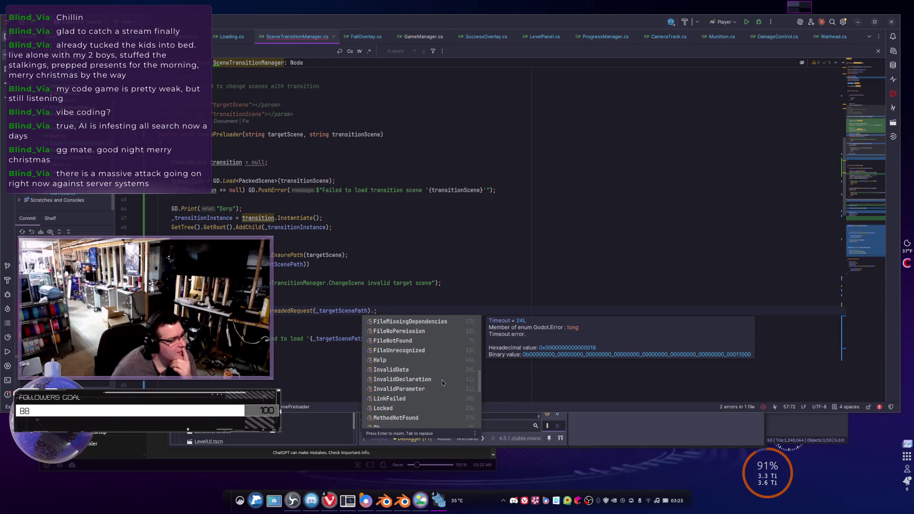
scroll(442, 383, down, 3)
scroll(443, 382, down, 2)
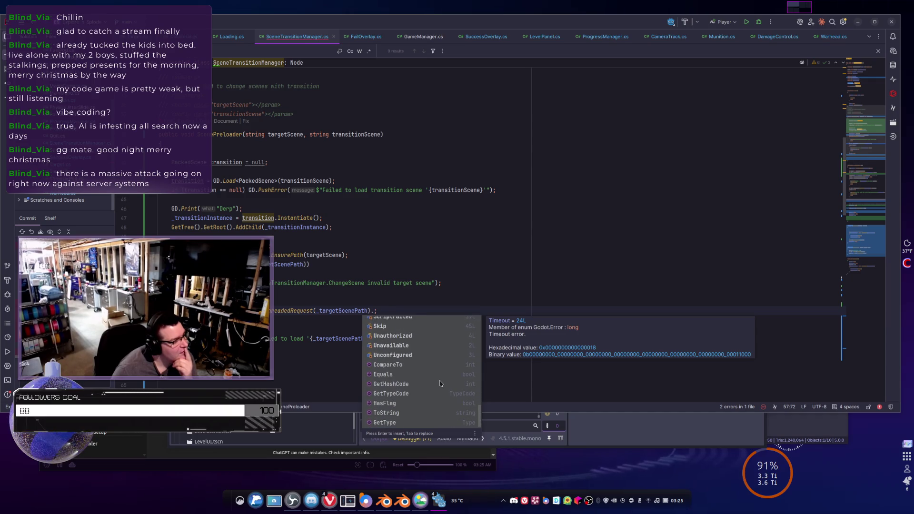
scroll(400, 360, down, 1)
scroll(400, 361, down, 1)
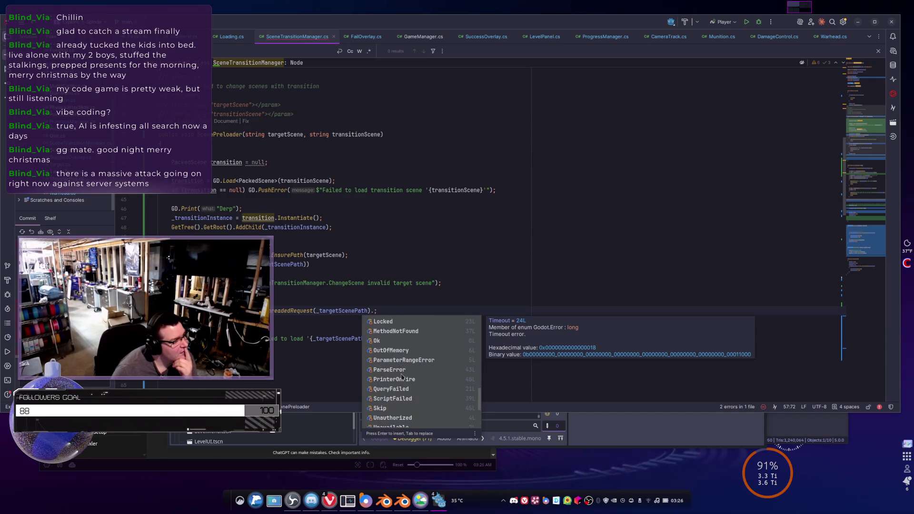
scroll(399, 398, down, 1)
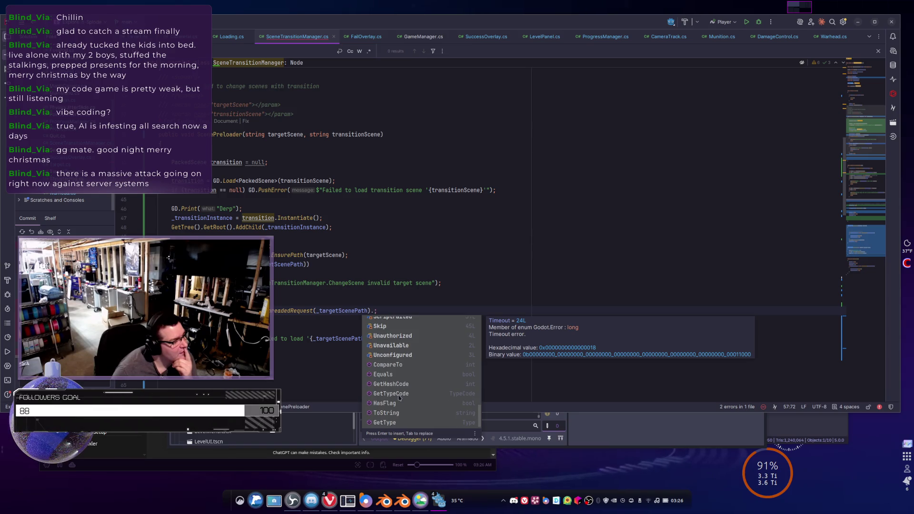
scroll(399, 398, up, 3)
click(421, 283)
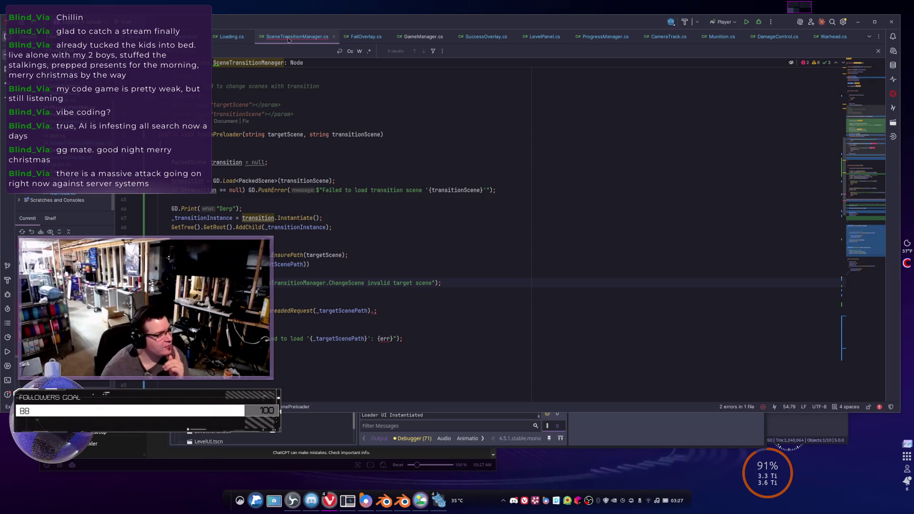
scroll(382, 200, down, 2)
scroll(382, 200, down, 6)
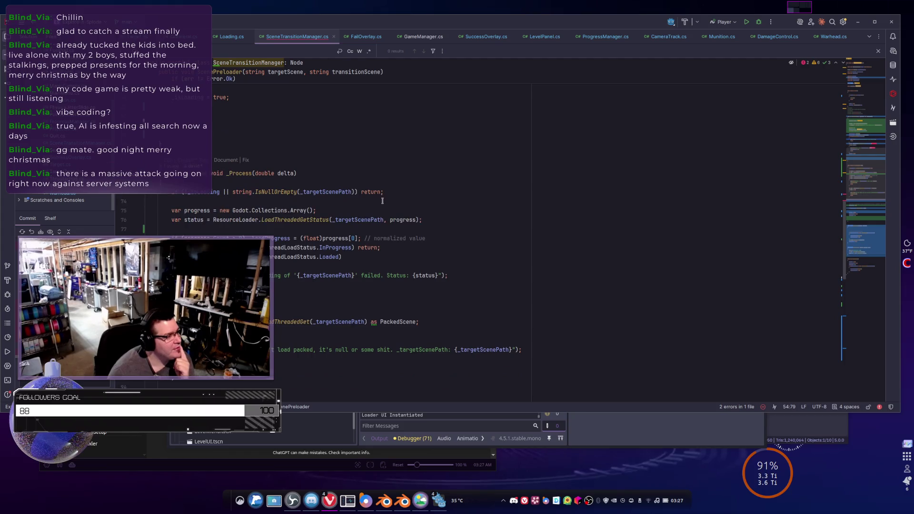
scroll(384, 201, up, 4)
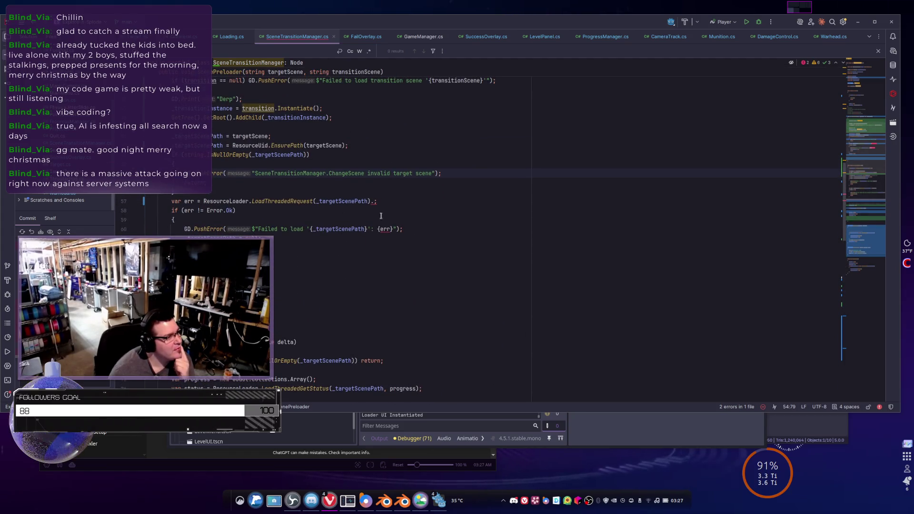
Delete the trailing period on line 57, then inspect the progress array usages in _Process
click(375, 201)
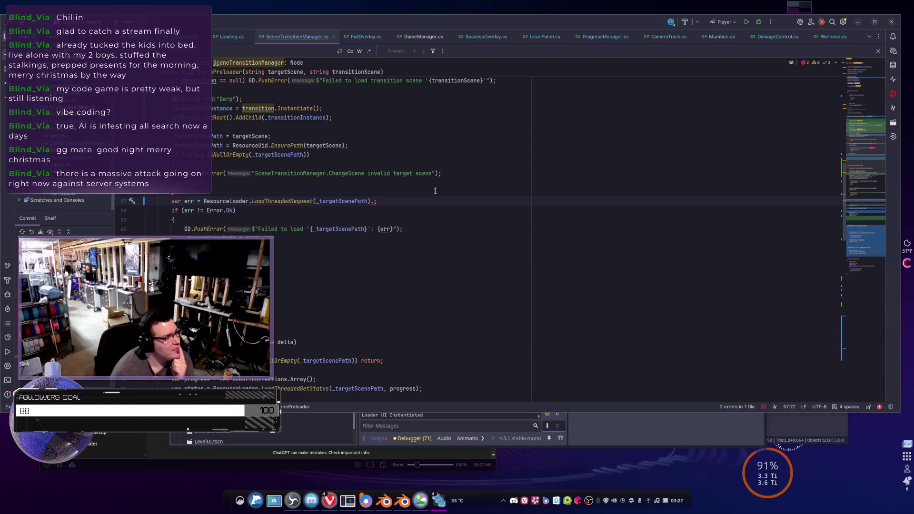
key(BackSpace)
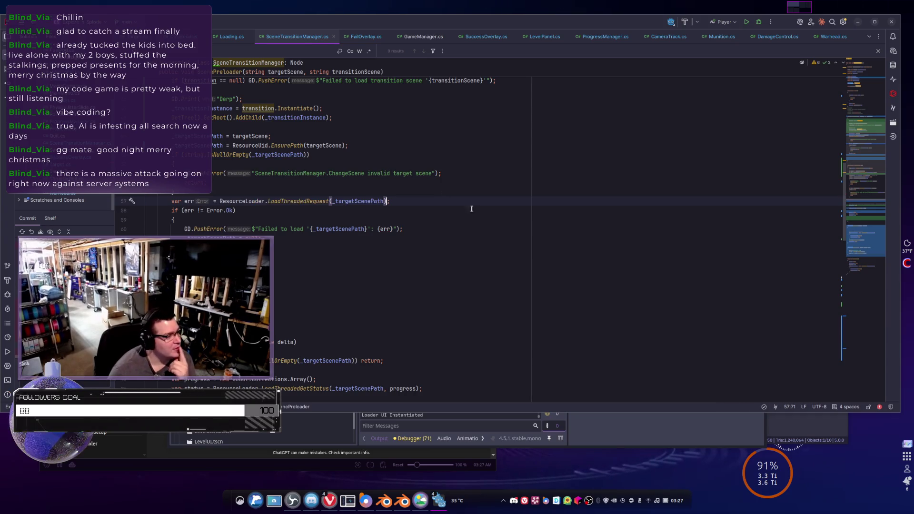
scroll(423, 274, down, 5)
click(300, 277)
click(332, 268)
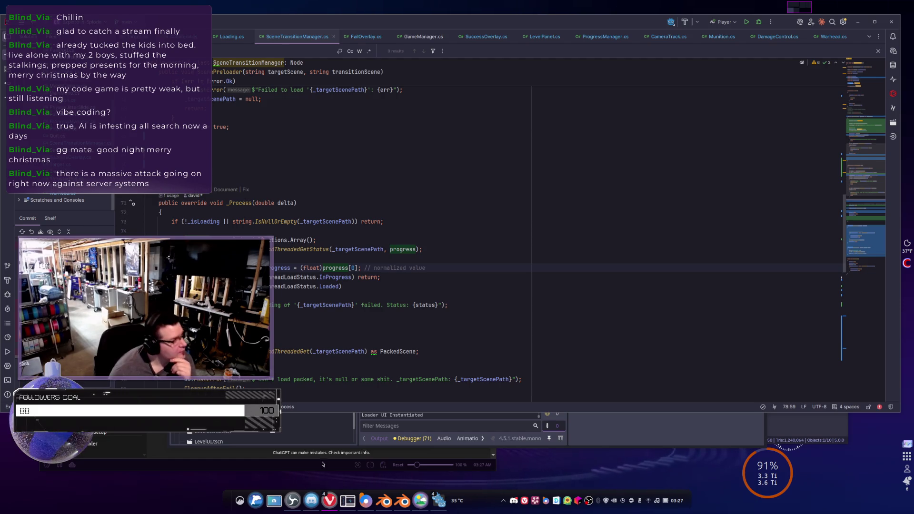
scroll(342, 273, down, 3)
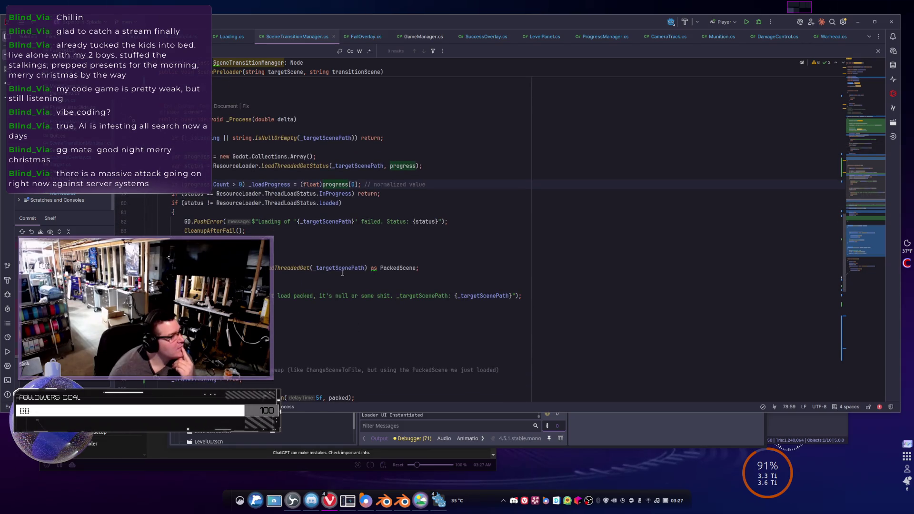
scroll(339, 275, down, 2)
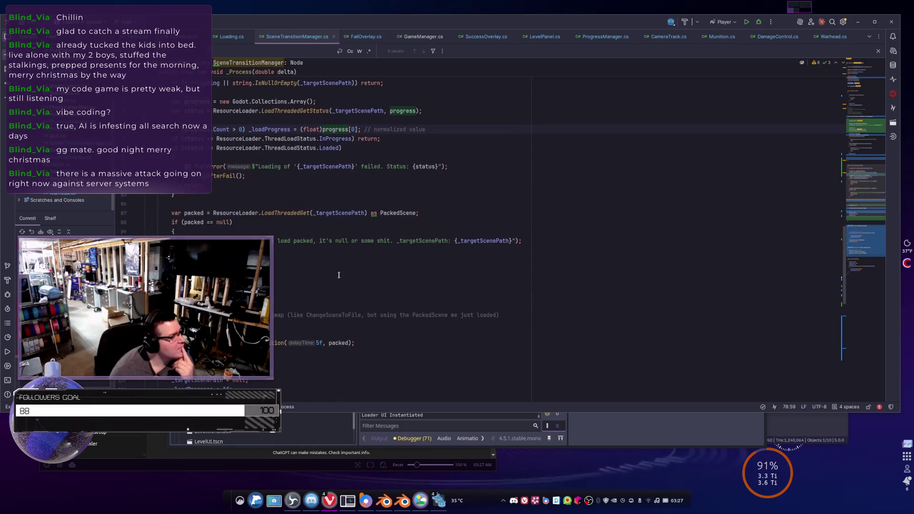
scroll(339, 275, down, 1)
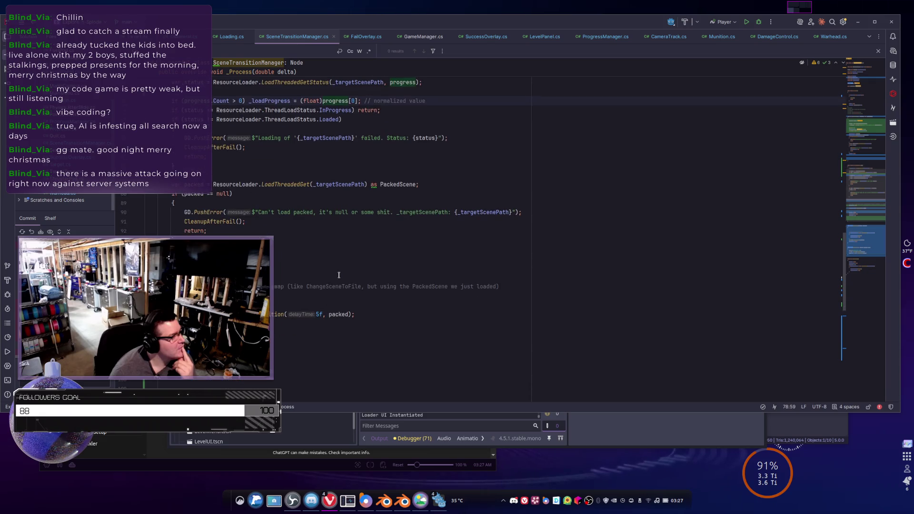
scroll(339, 275, up, 3)
scroll(339, 276, up, 1)
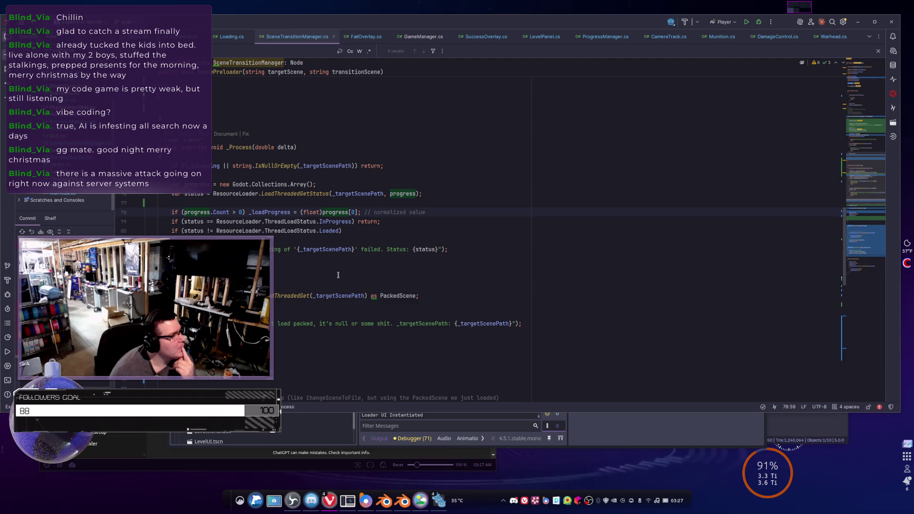
scroll(222, 214, up, 10)
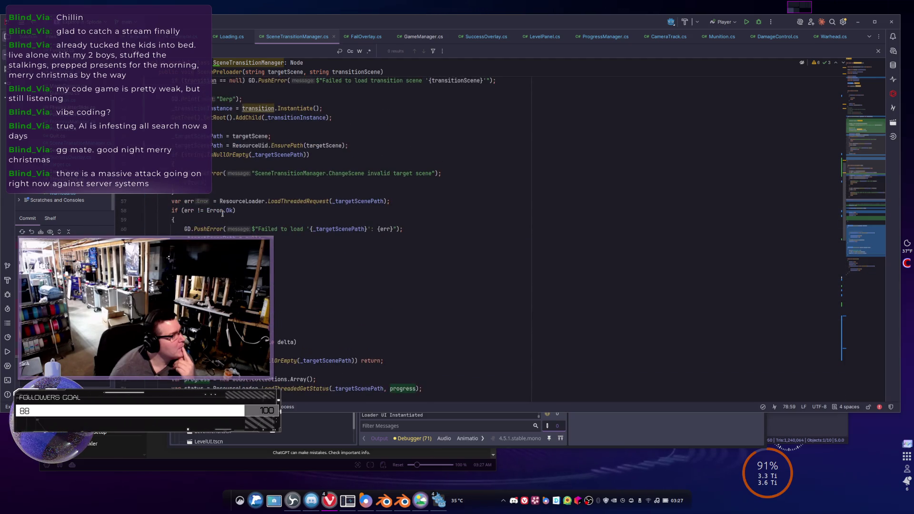
scroll(222, 214, up, 10)
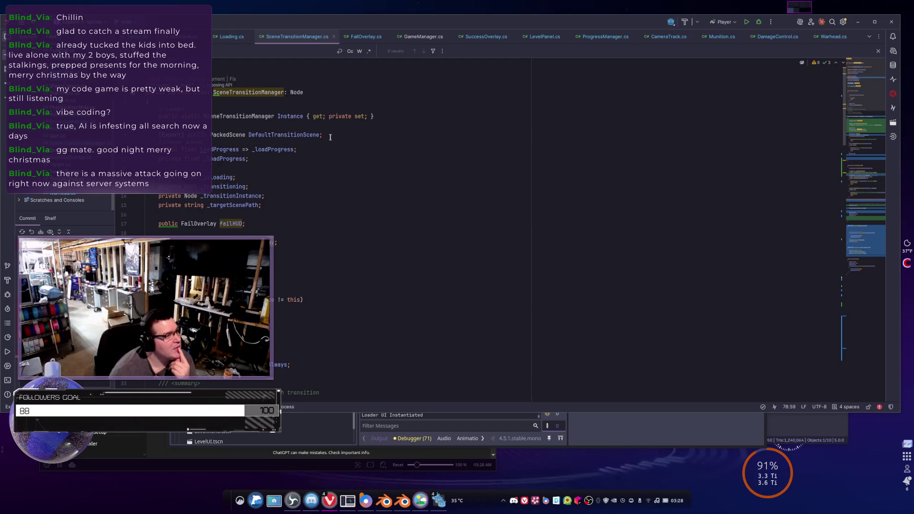
scroll(330, 138, down, 2)
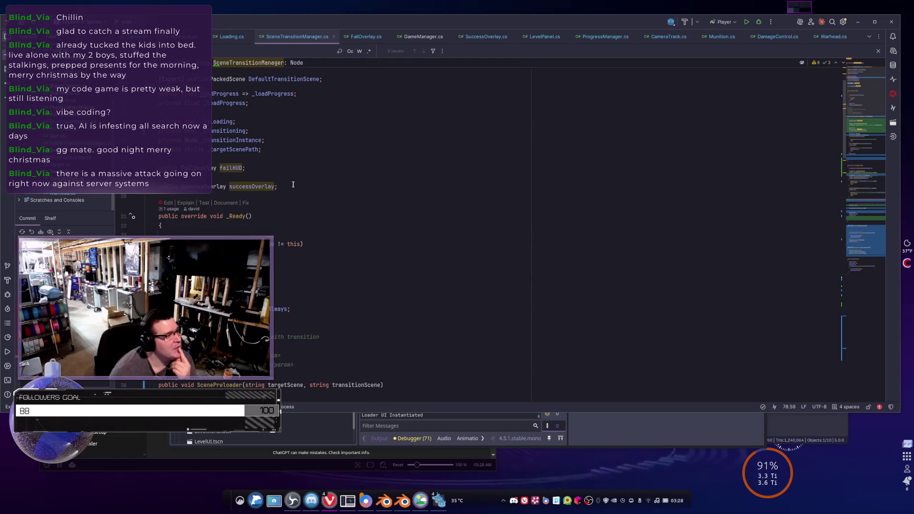
scroll(283, 190, down, 4)
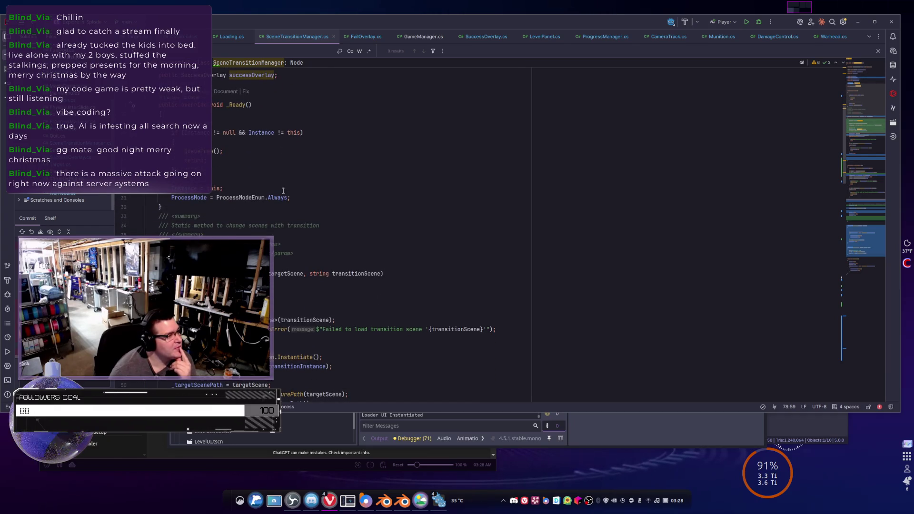
scroll(283, 190, down, 5)
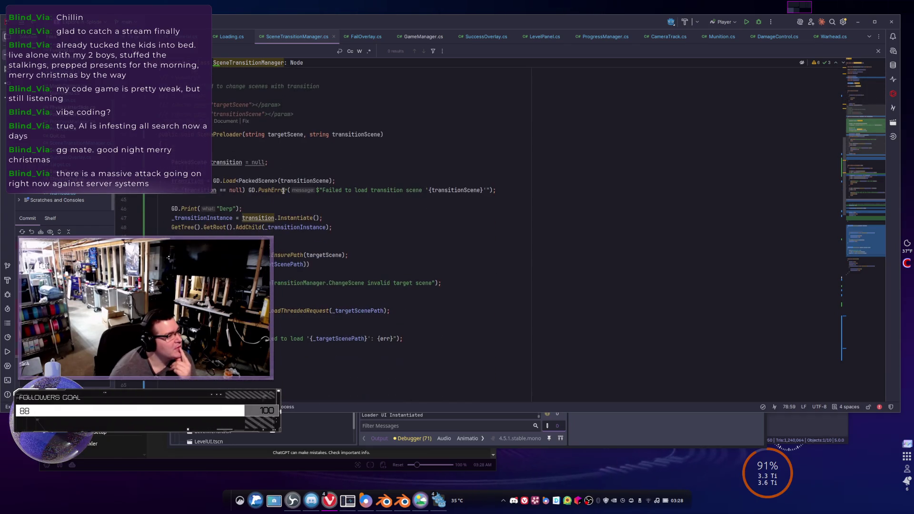
scroll(283, 190, down, 2)
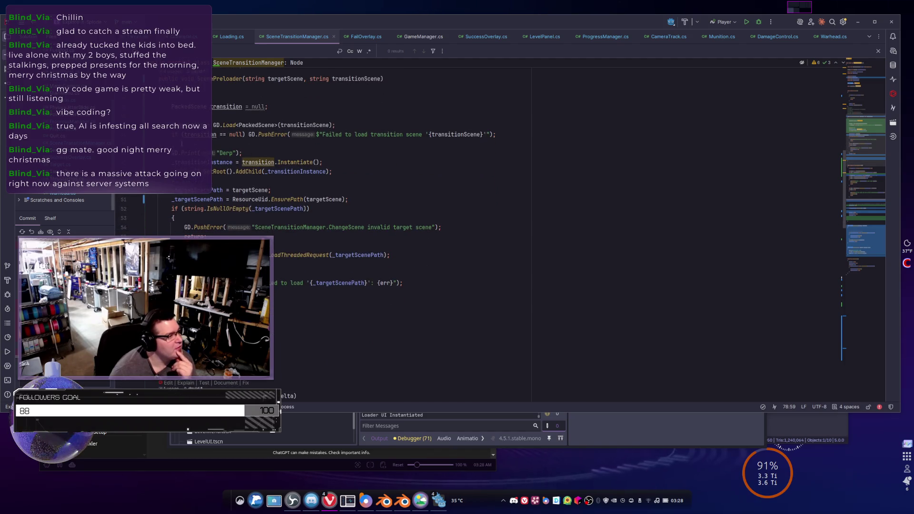
click(347, 170)
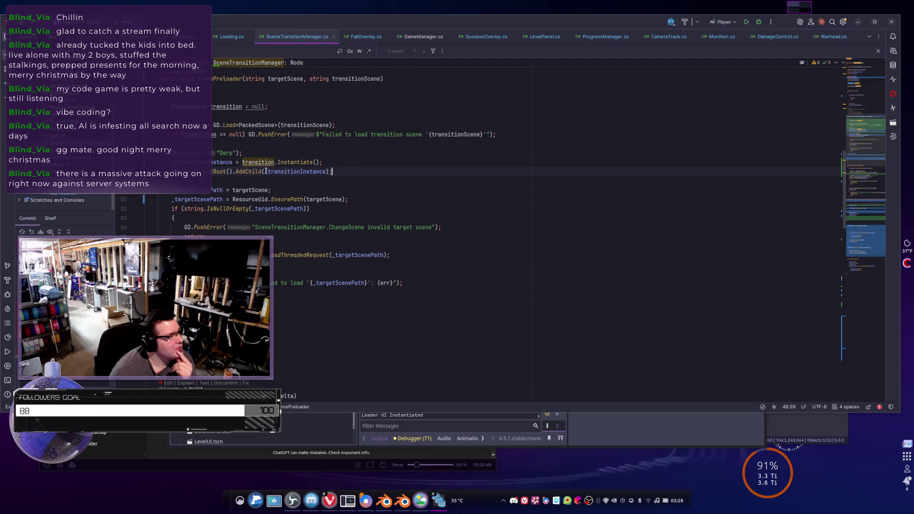
mouse_move(218, 172)
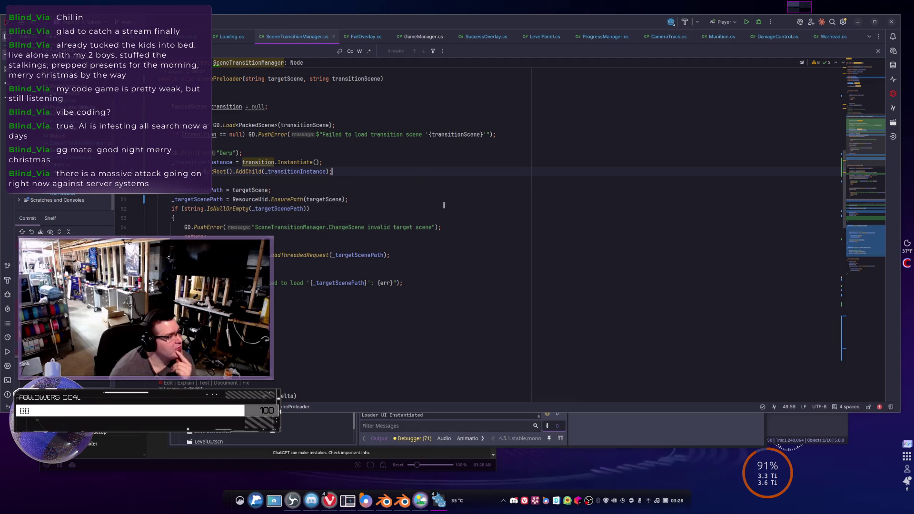
scroll(250, 162, down, 2)
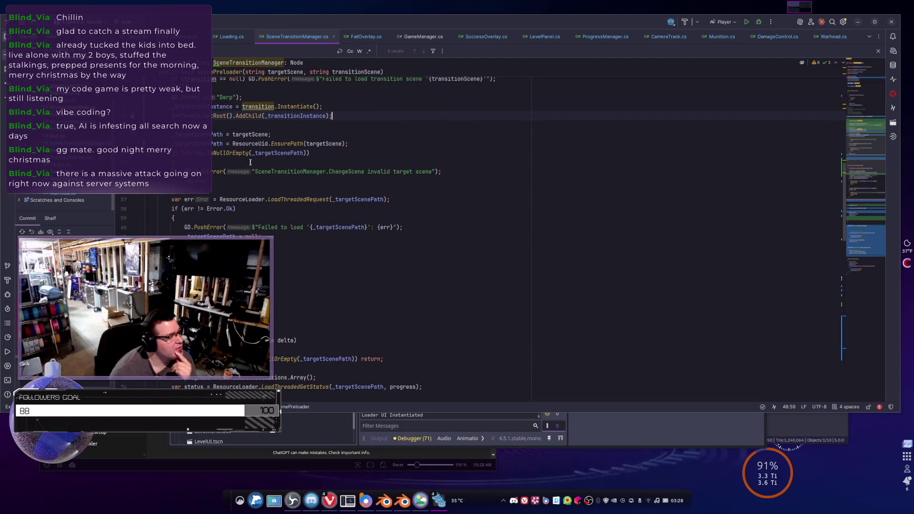
scroll(247, 166, up, 4)
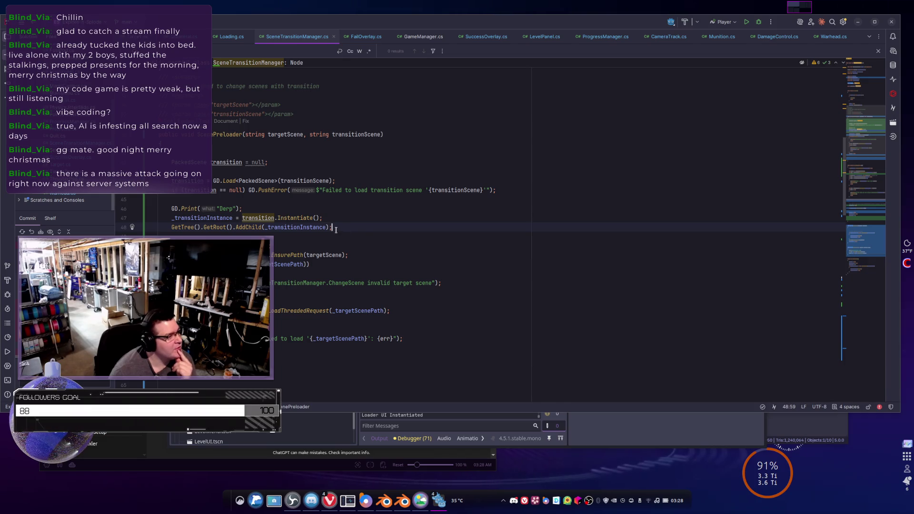
scroll(336, 230, down, 3)
scroll(336, 229, down, 4)
scroll(336, 230, down, 3)
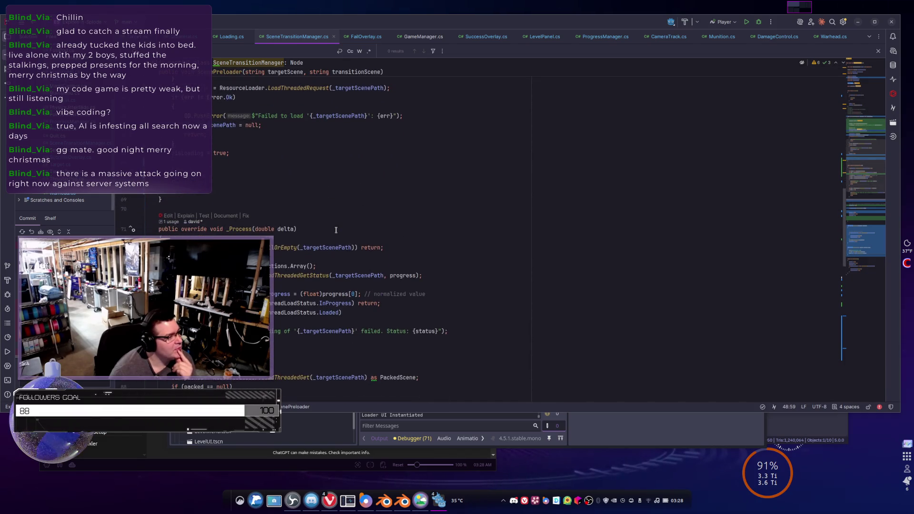
scroll(336, 230, down, 1)
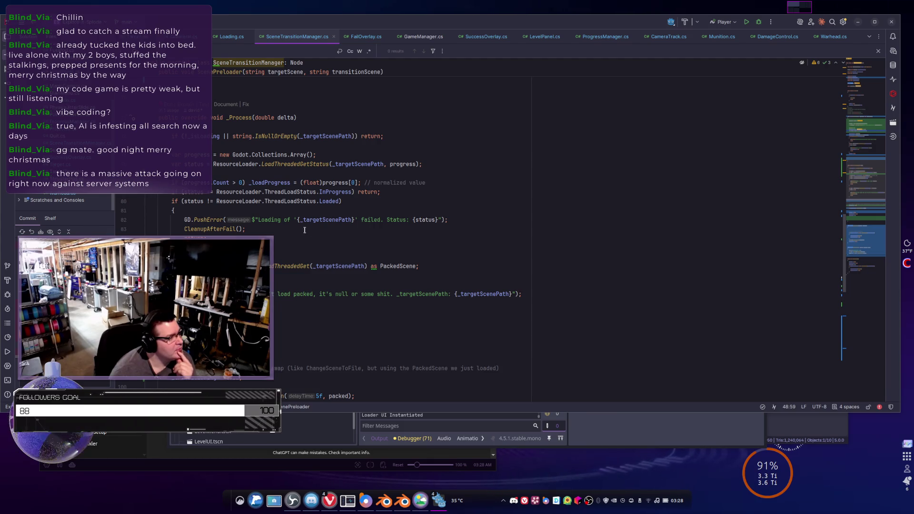
scroll(304, 230, down, 3)
scroll(383, 317, down, 3)
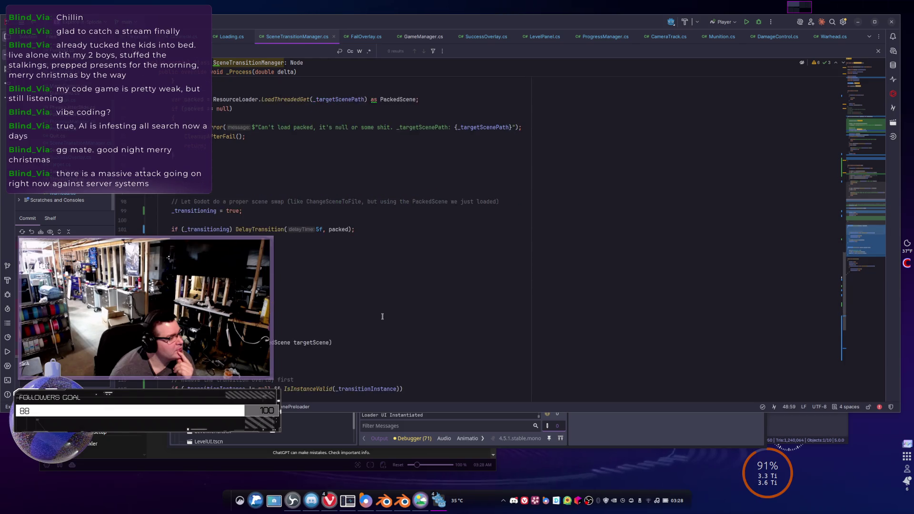
scroll(379, 315, up, 3)
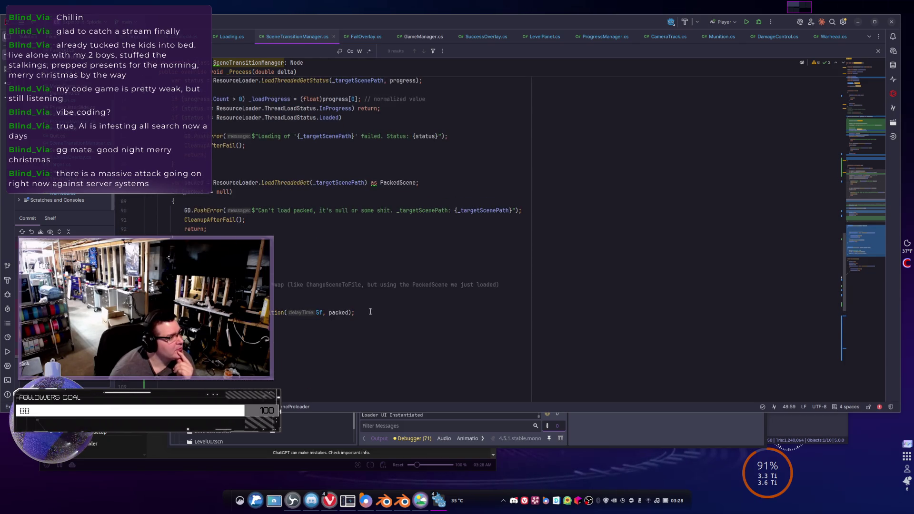
scroll(370, 312, up, 4)
click(437, 256)
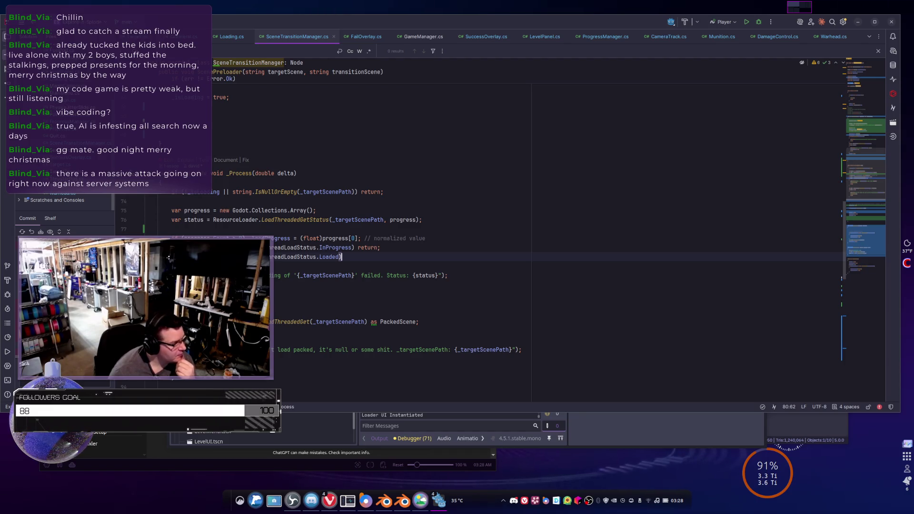
double_click(309, 237)
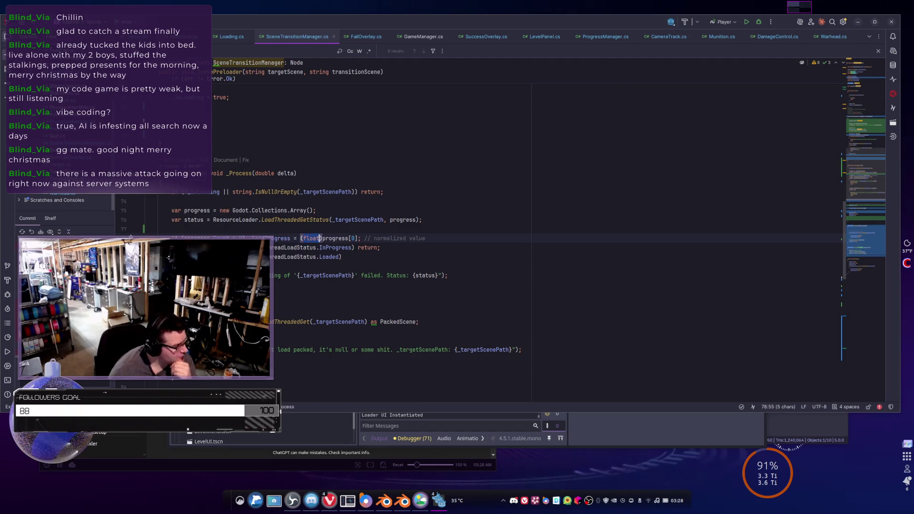
Change the cast on progress[0] from double back to float
text(double)
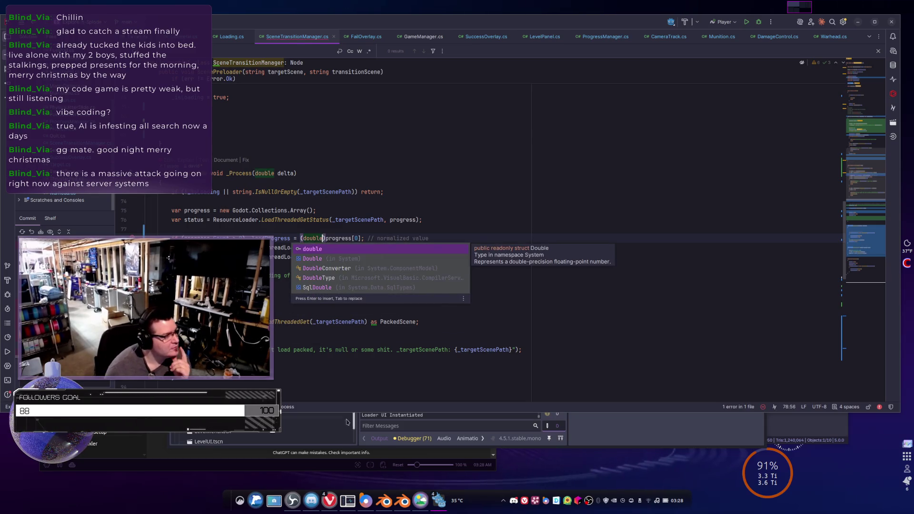
click(293, 282)
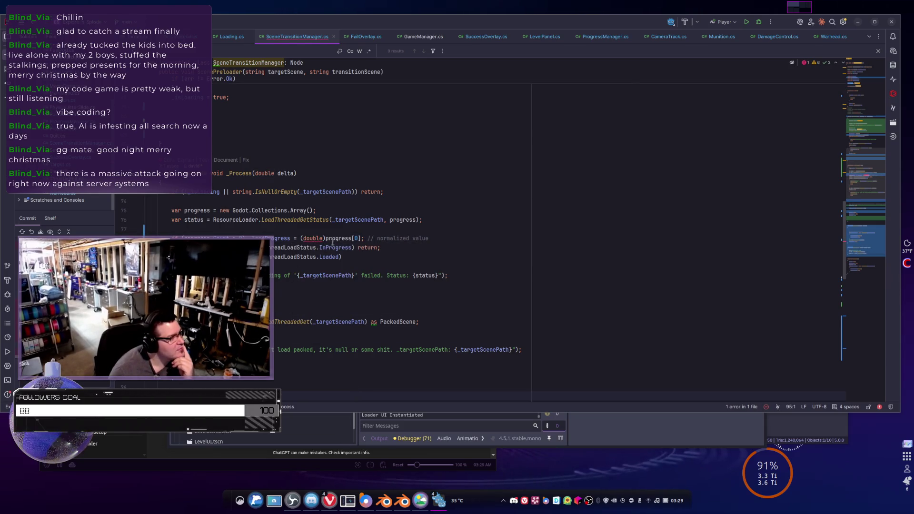
mouse_move(309, 239)
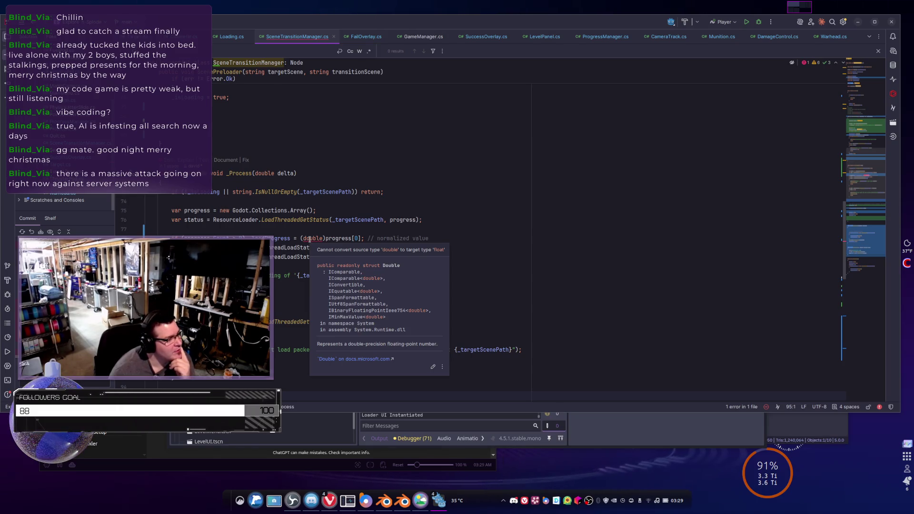
double_click(309, 239)
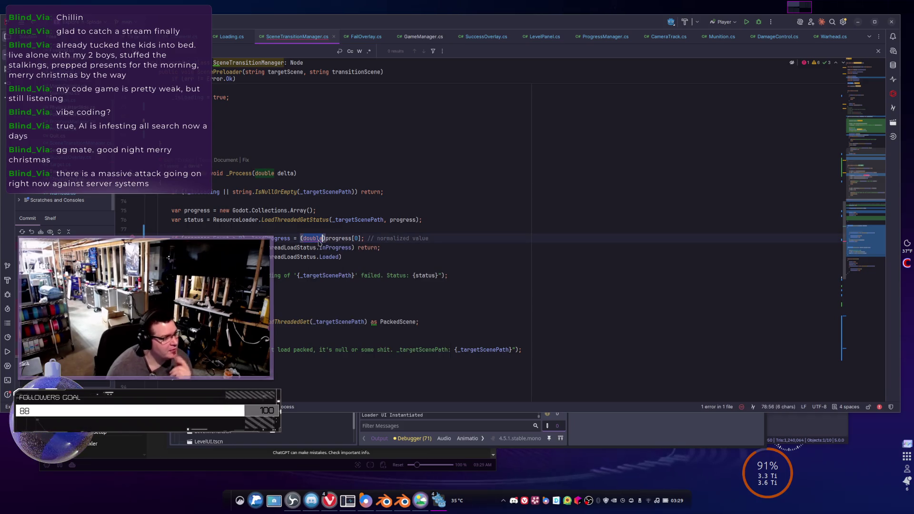
mouse_move(319, 241)
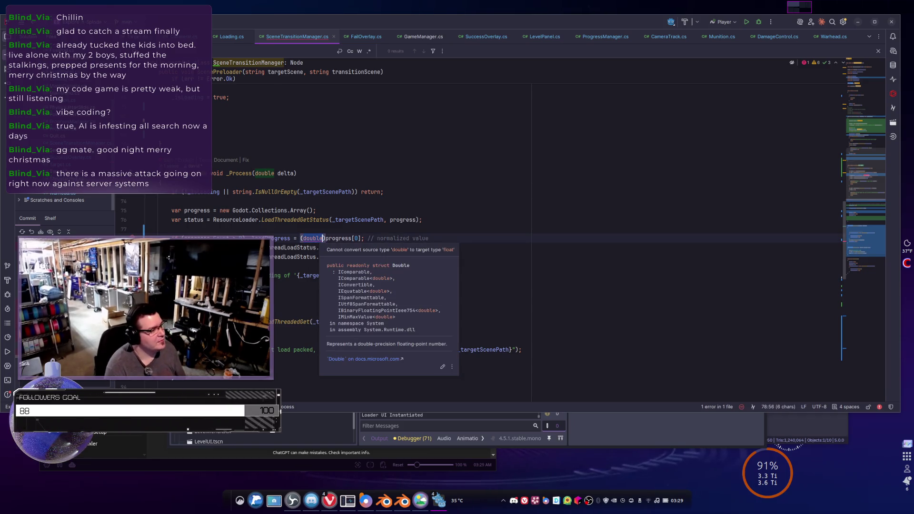
text(float)
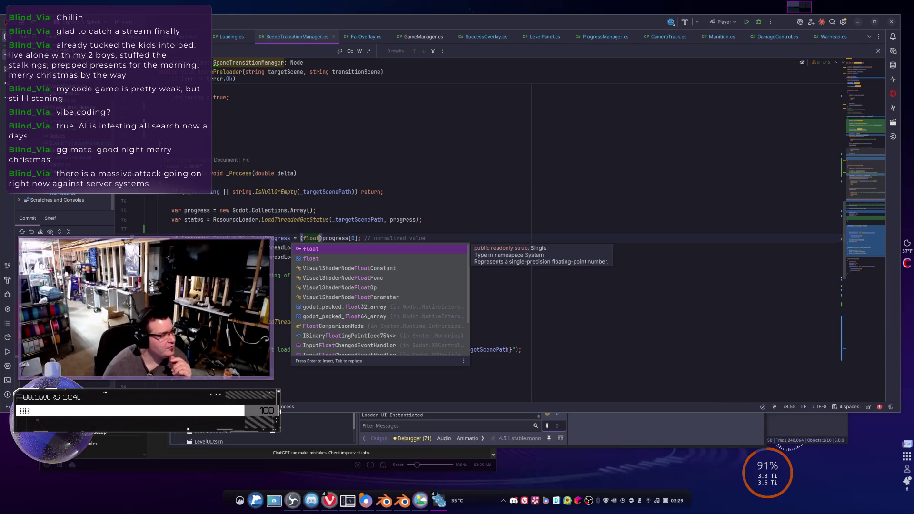
click(213, 248)
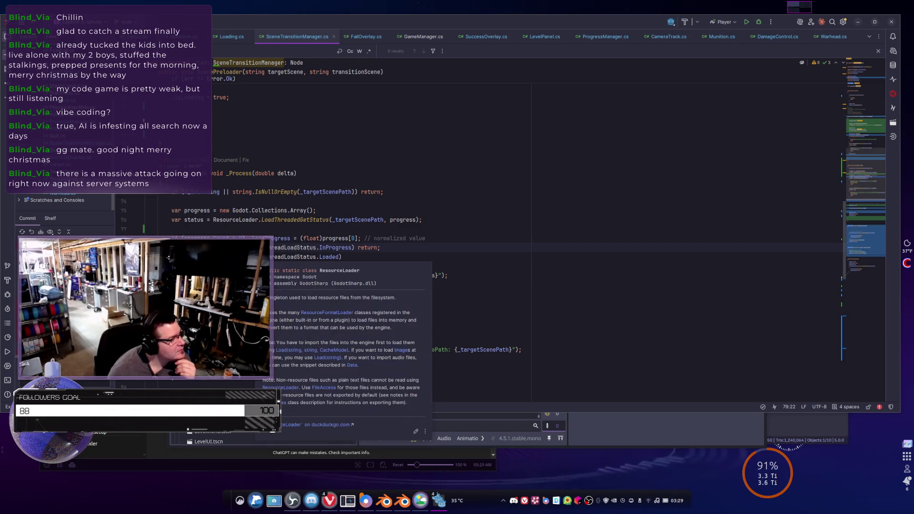
scroll(408, 248, up, 13)
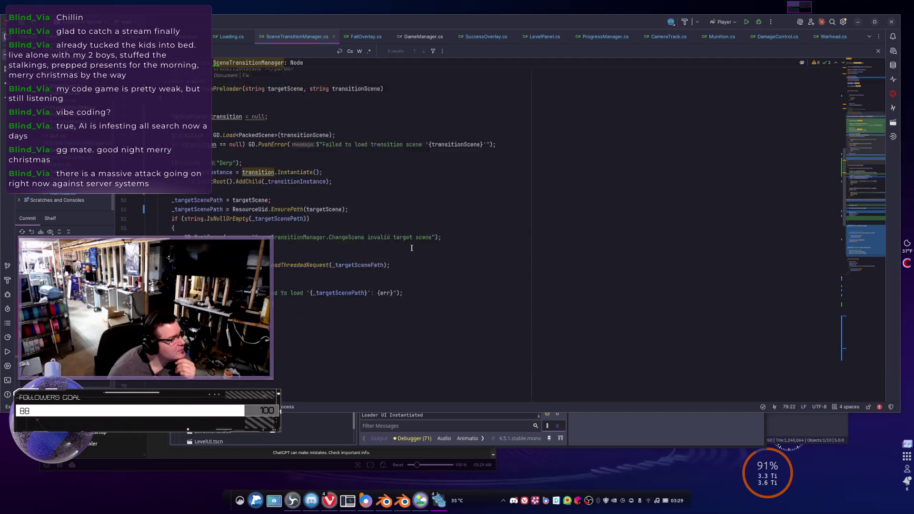
scroll(412, 248, down, 8)
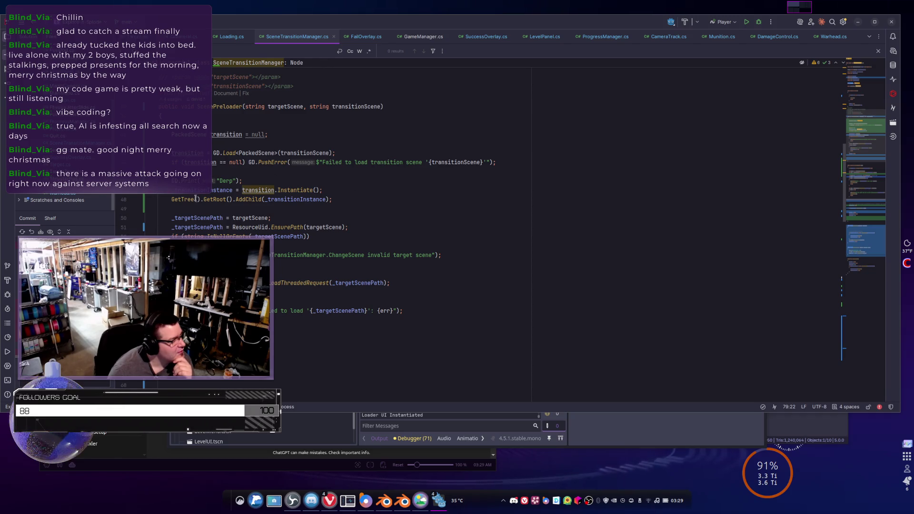
scroll(216, 182, up, 10)
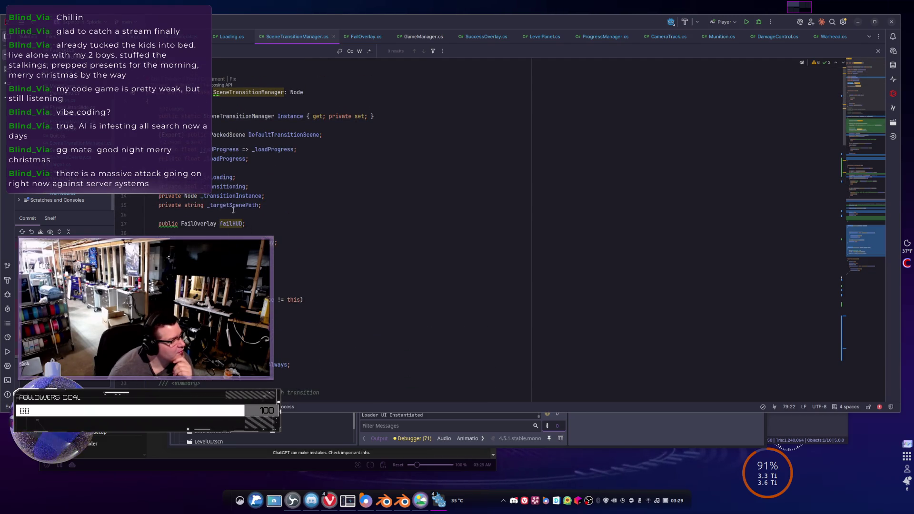
click(217, 195)
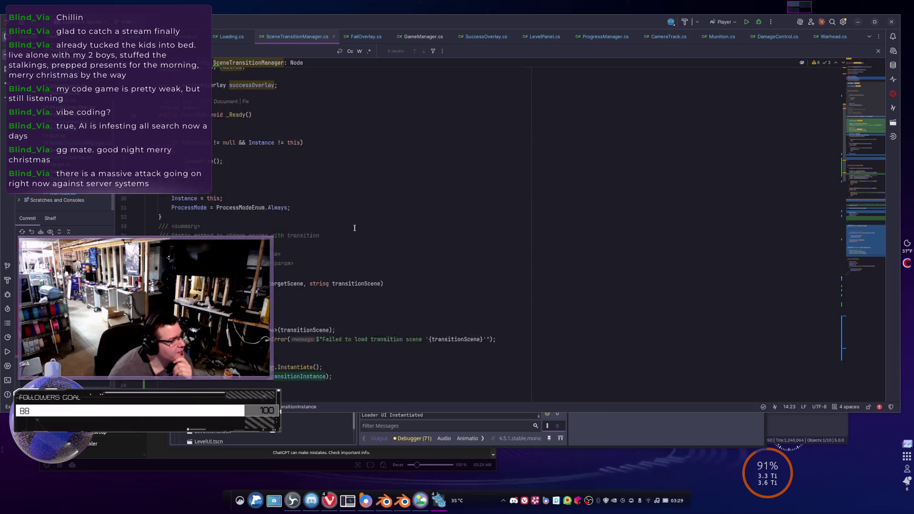
scroll(369, 308, down, 15)
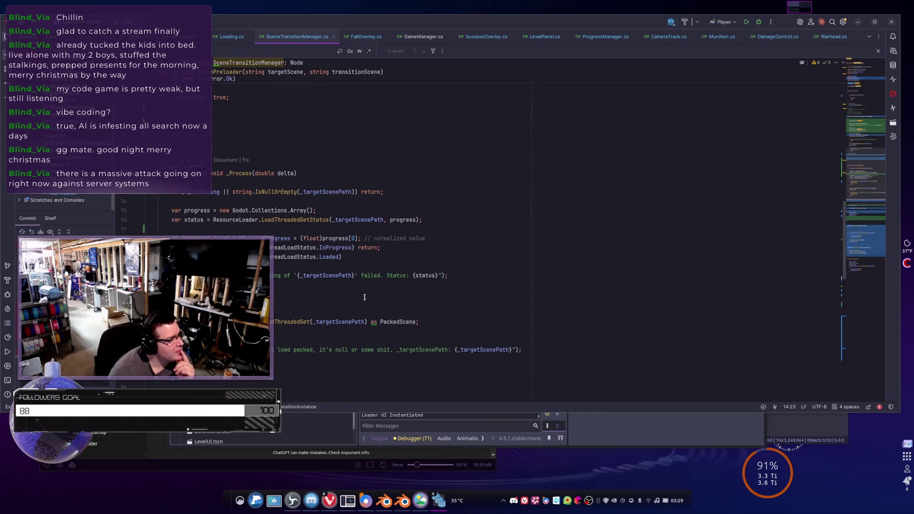
scroll(364, 296, down, 2)
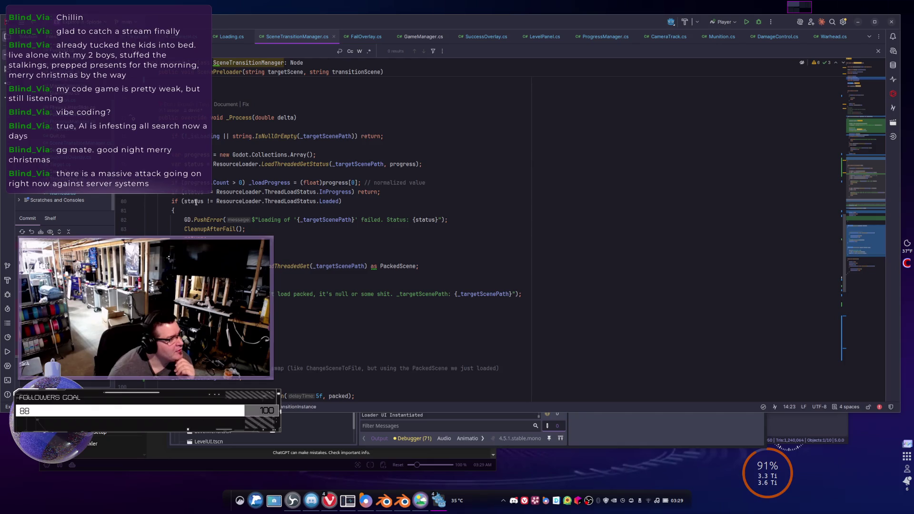
click(441, 182)
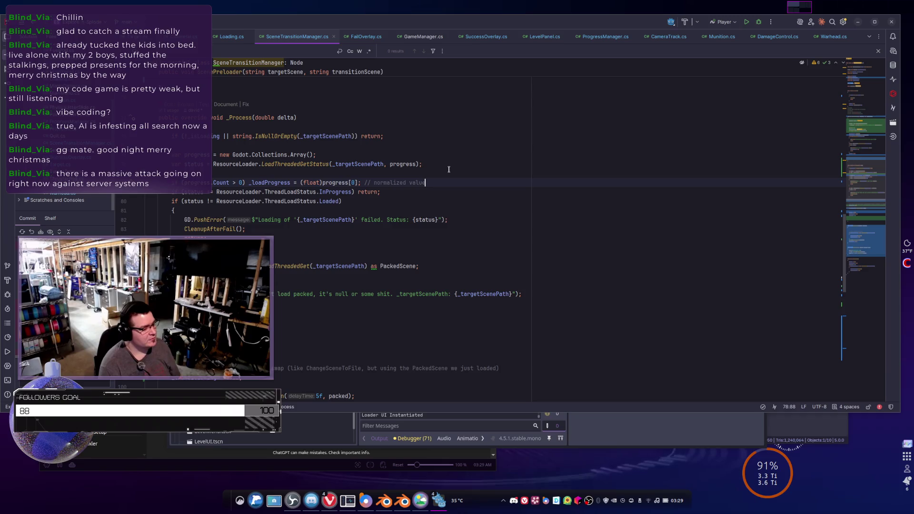
Start a new line after the progress update with '_transitionInstance.'
key(Return)
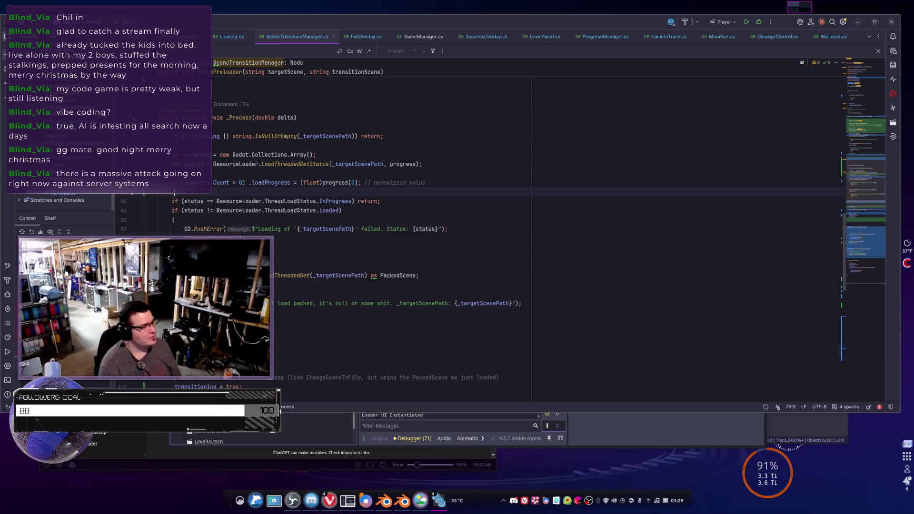
text(trans)
key(Down)
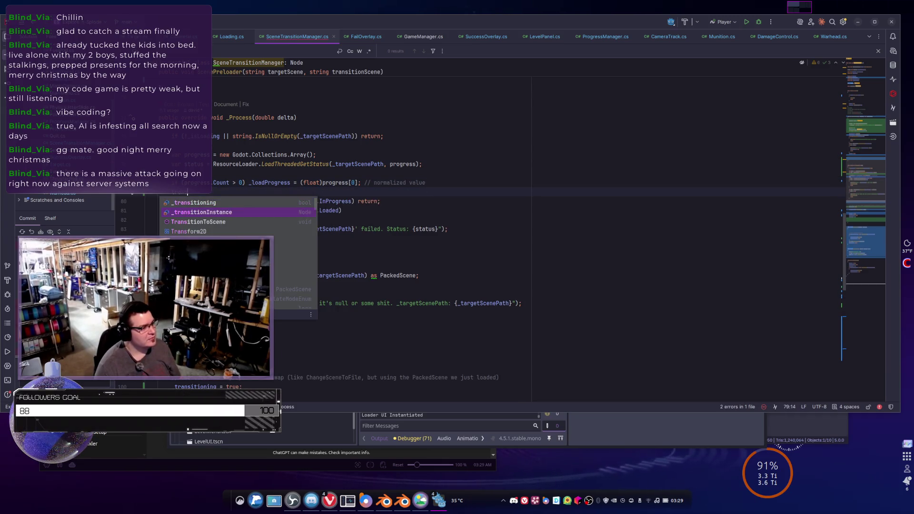
key(Return)
text(.)
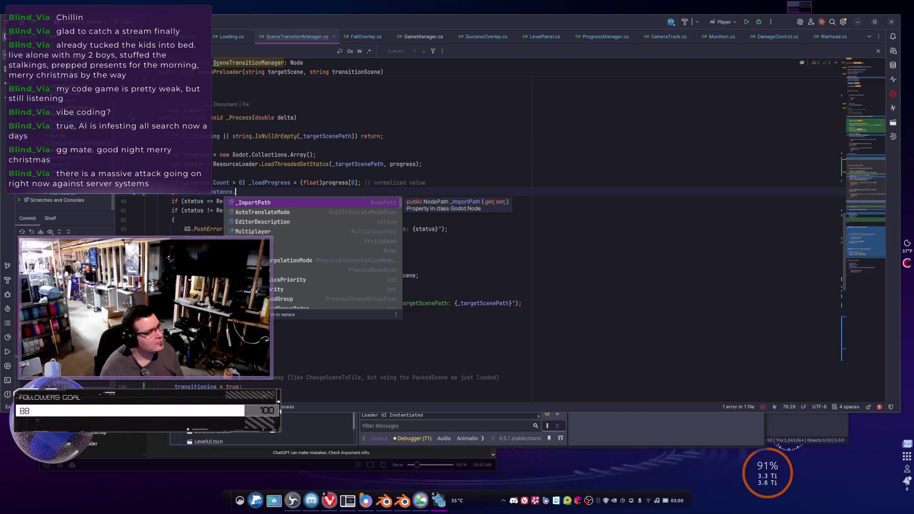
Browse _transitionInstance's member suggestions down to SetProcess, then dismiss them
key(Down)
key(Down)
key(Down)
key(Down)
key(Down)
key(Down)
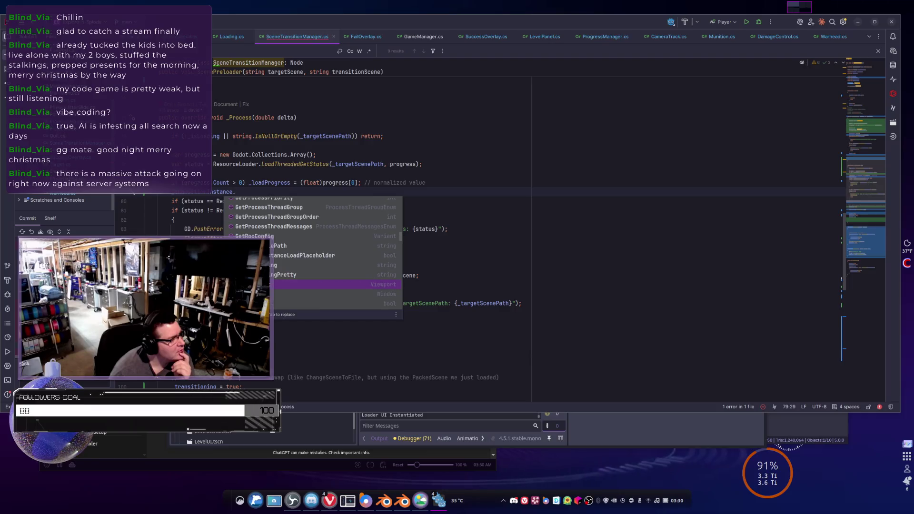
key(Down)
key(Down)
key(Down)
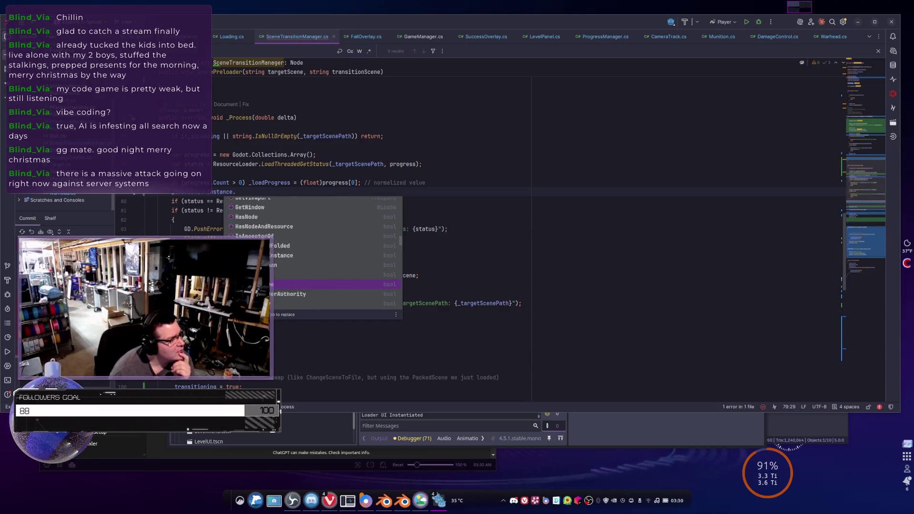
key(Down)
key(Down)
key(Down)
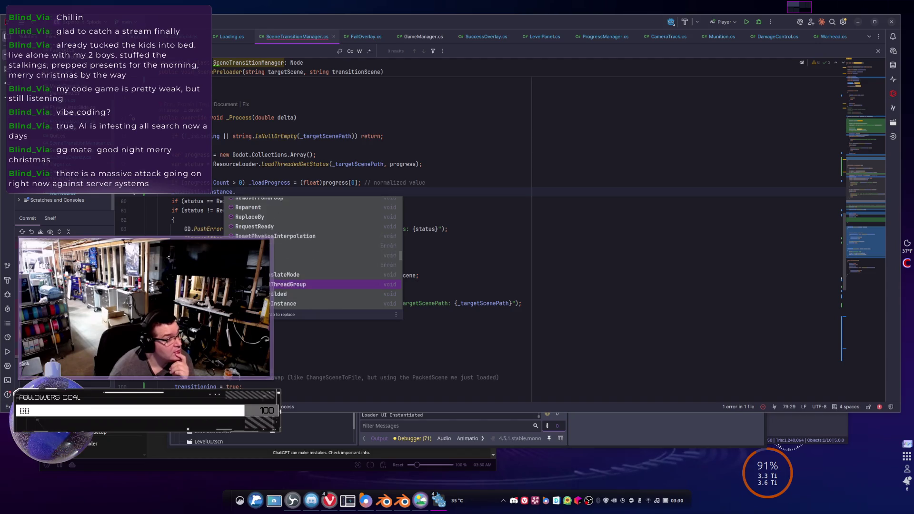
key(Down)
key(Down)
key(Down)
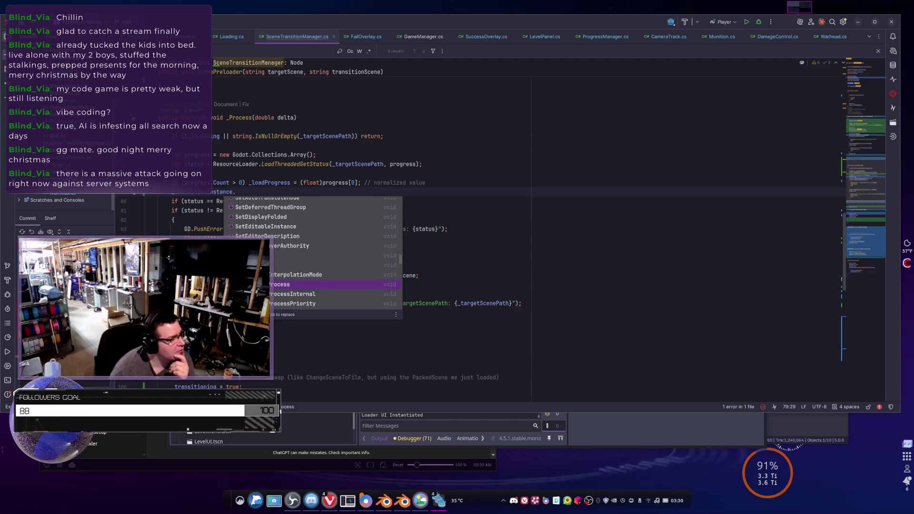
key(Down)
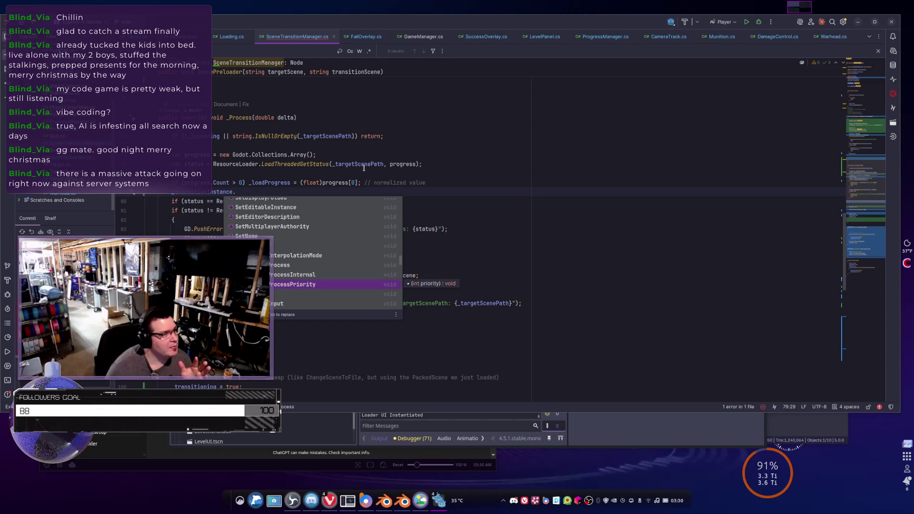
key(Escape)
key(Up)
key(Up)
click(261, 193)
scroll(260, 193, up, 3)
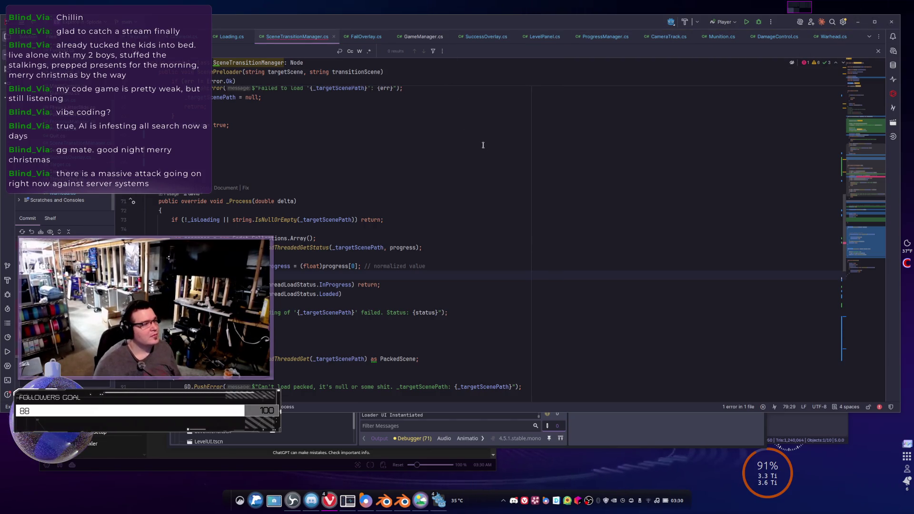
key(alt+Tab)
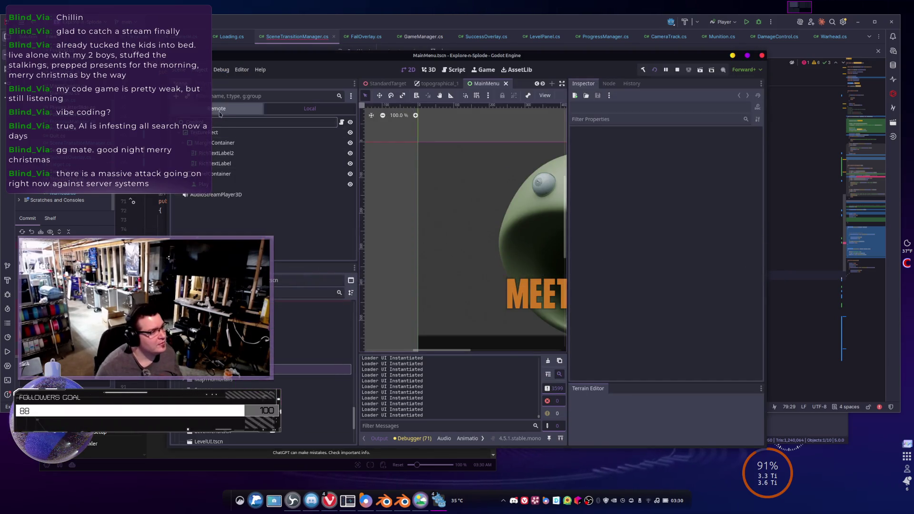
click(328, 123)
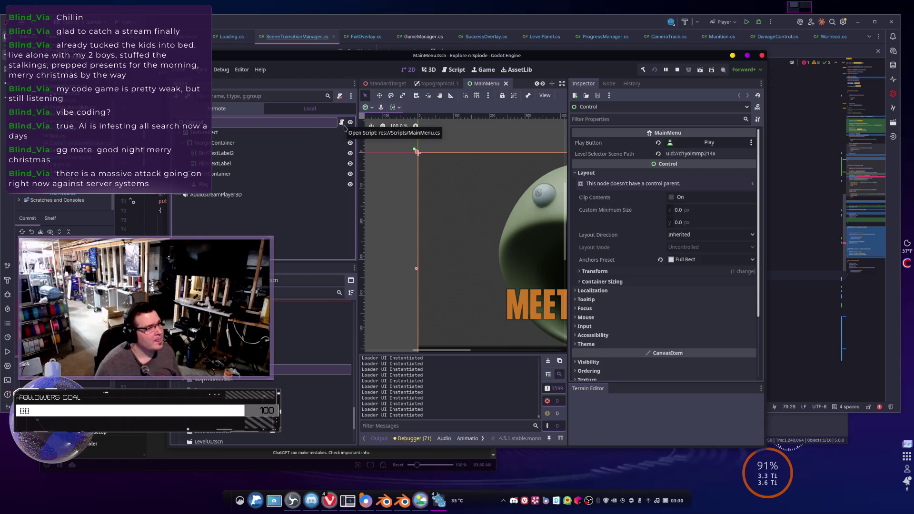
click(437, 83)
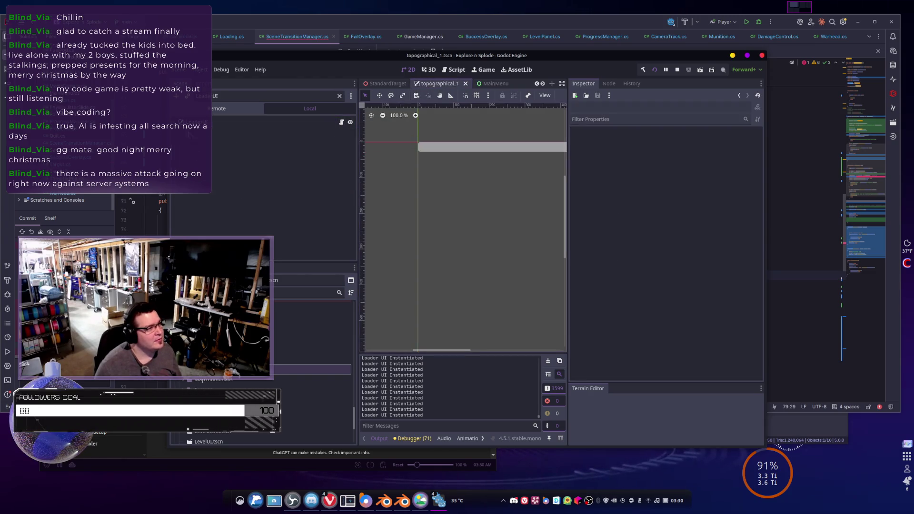
click(341, 122)
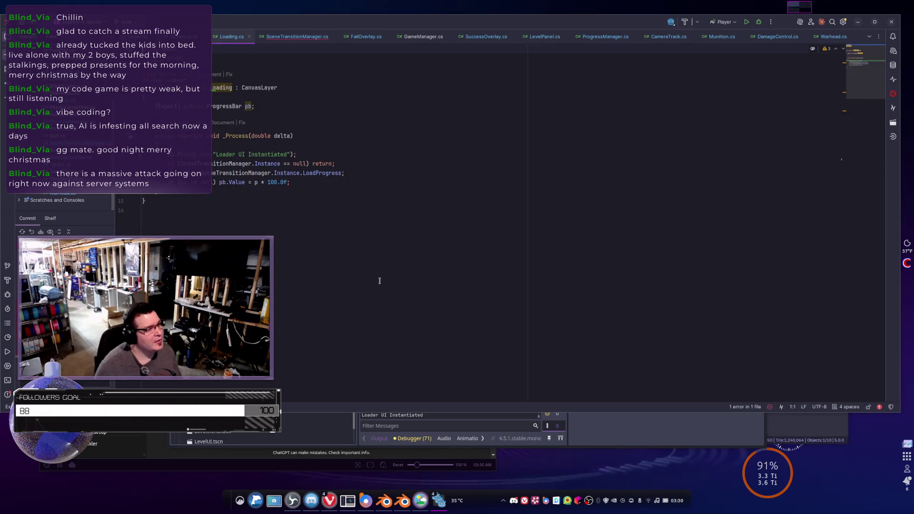
click(277, 104)
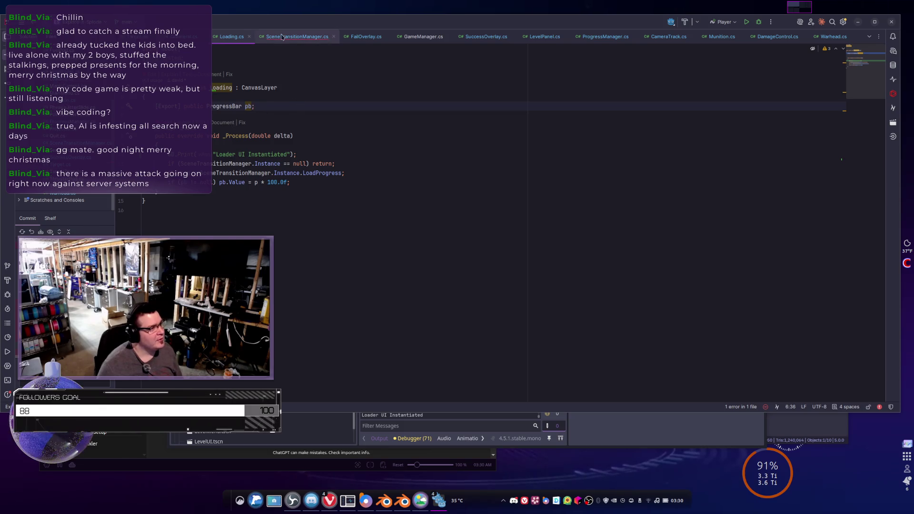
click(295, 37)
mouse_move(319, 285)
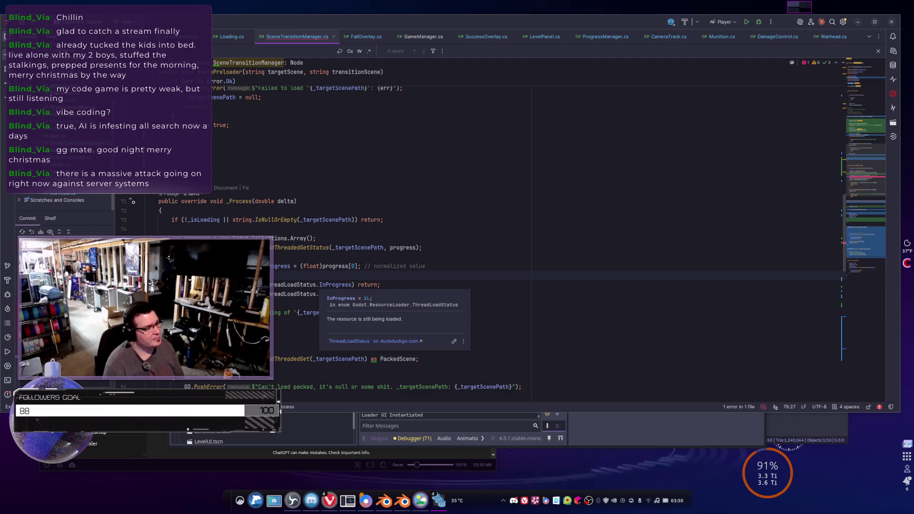
Try writing 'progress == _transitionInstance.' on line 79, then undo it
click(187, 275)
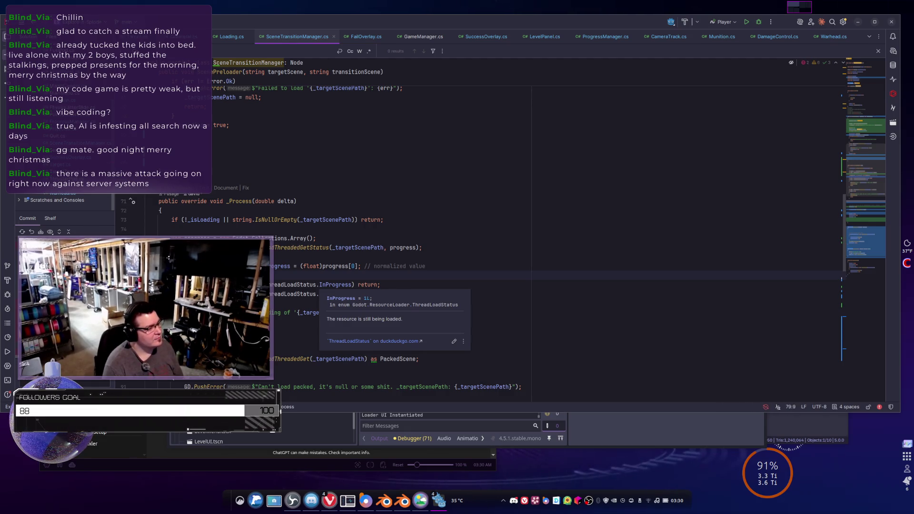
text(progress == )
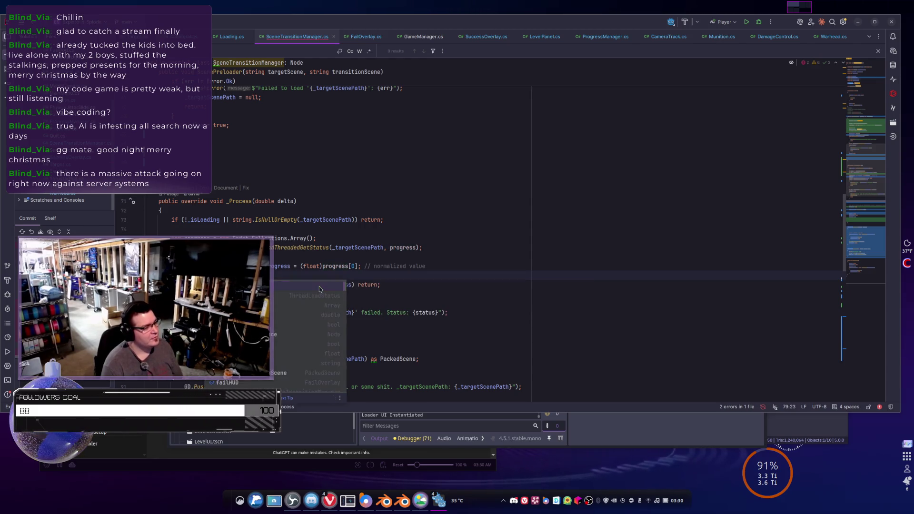
text(_tran)
key(Down)
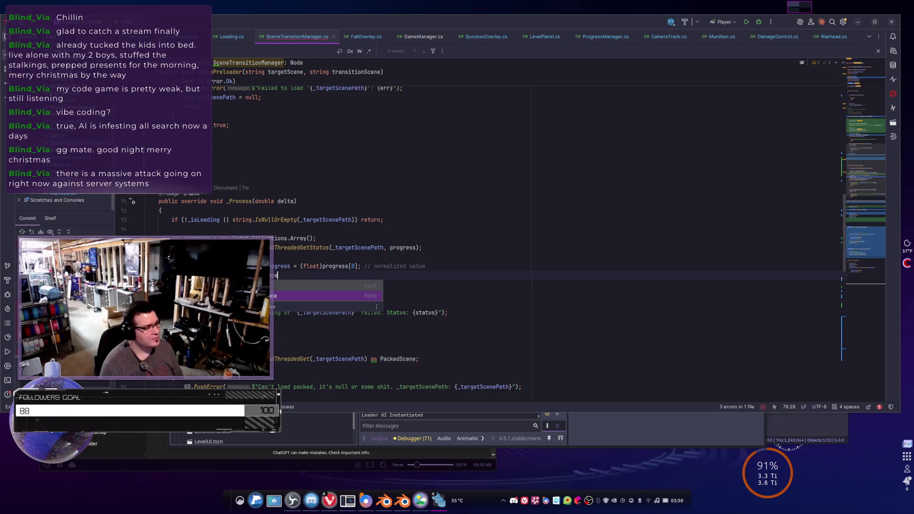
key(Return)
text(.)
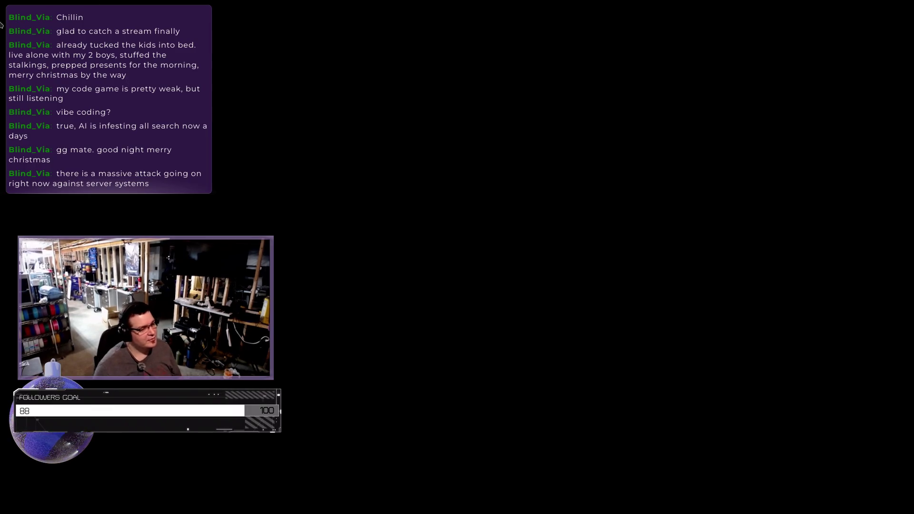
key(ctrl+z)
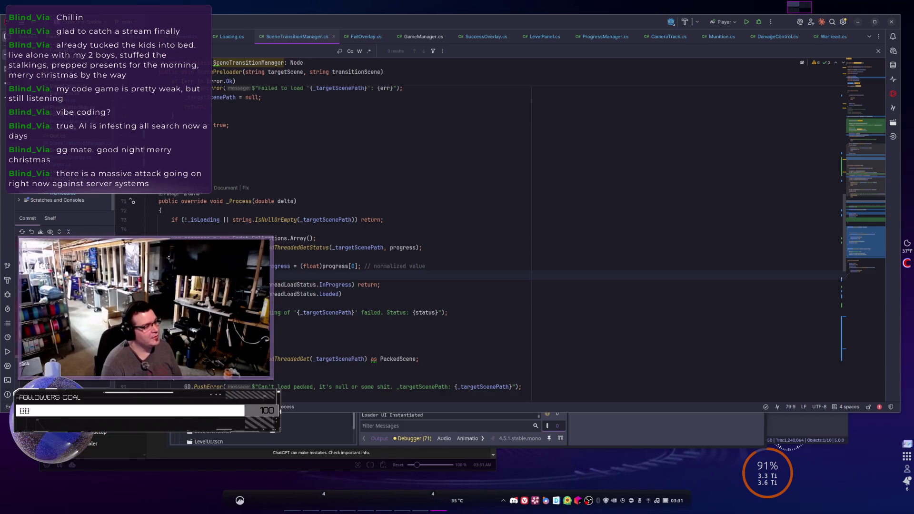
Start a '_loadProgress =' assignment on the new line, then clear the stray characters
text(_loa)
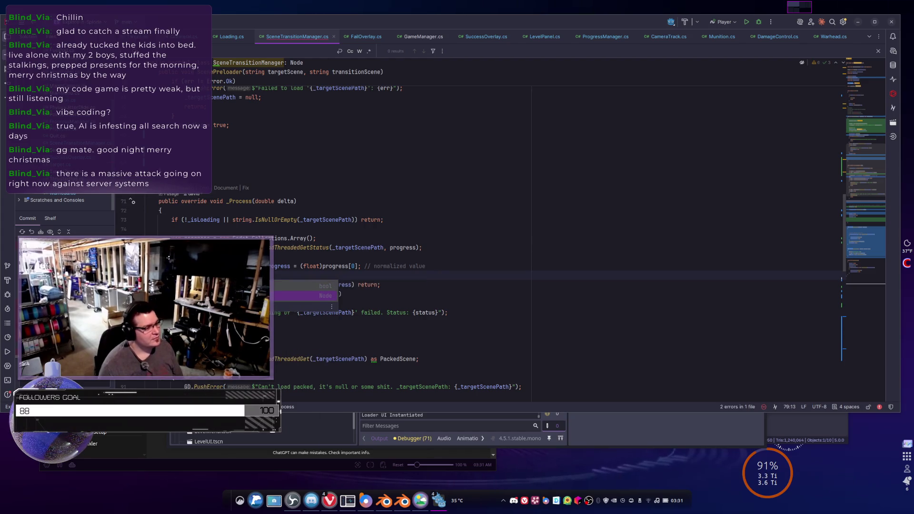
key(Return)
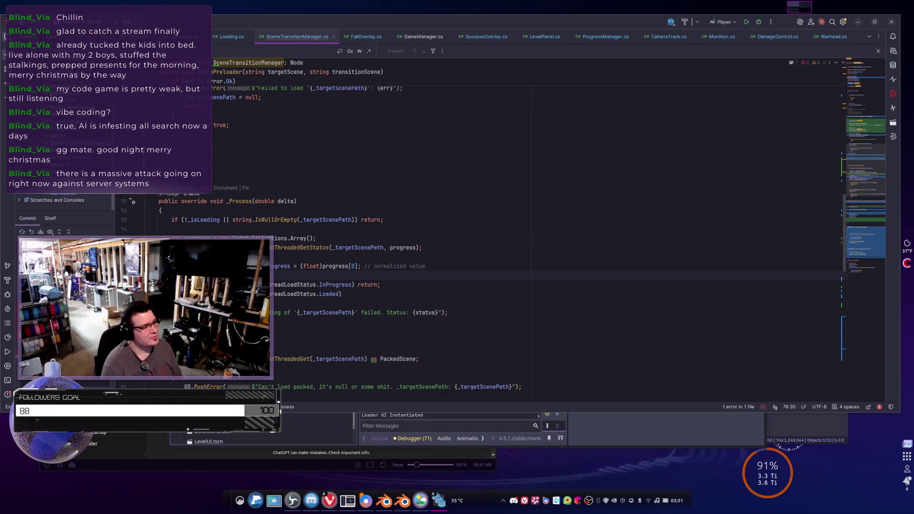
text(=)
key(Escape)
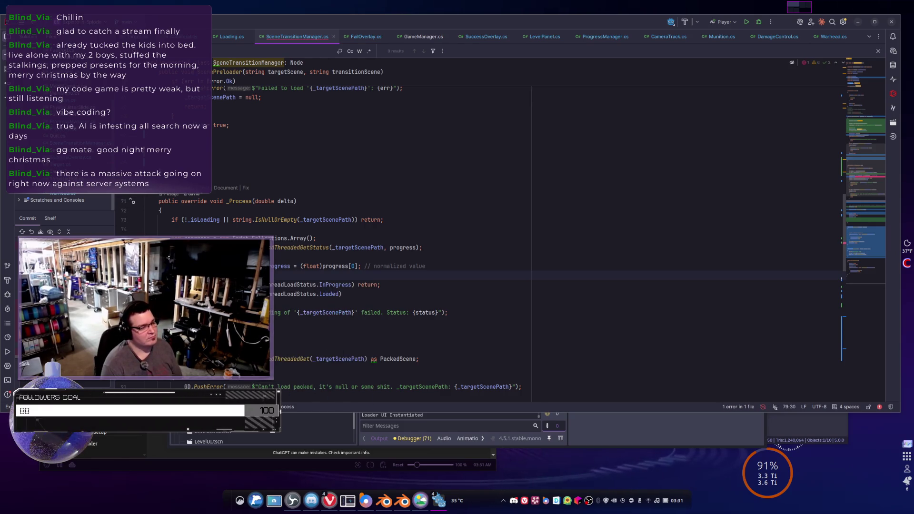
key(BackSpace)
key(BackSpace)
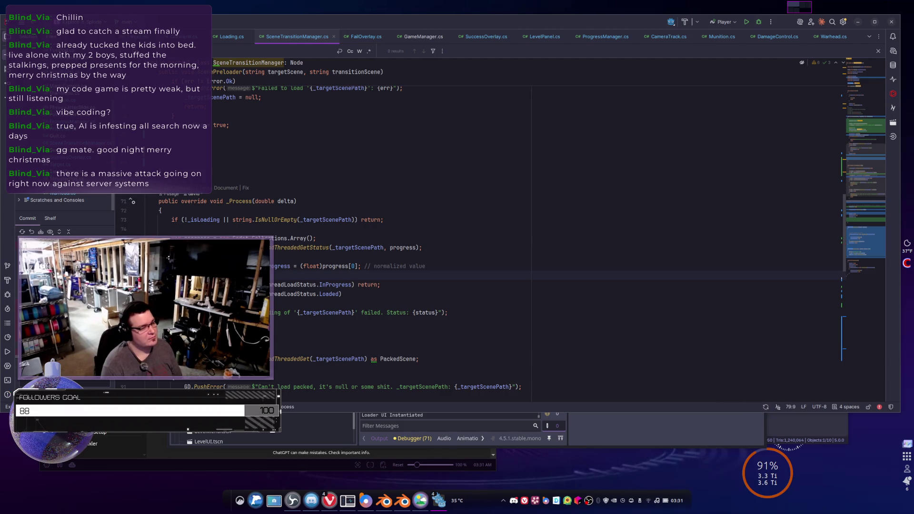
Write a var declaration cast 'as Loader', checking the class name in Godot's Loading script
text(var status = Re)
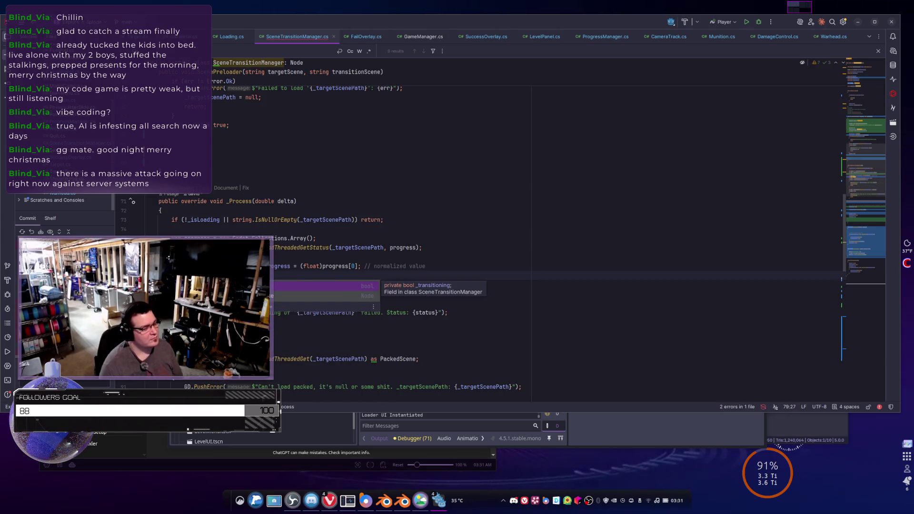
text(as L)
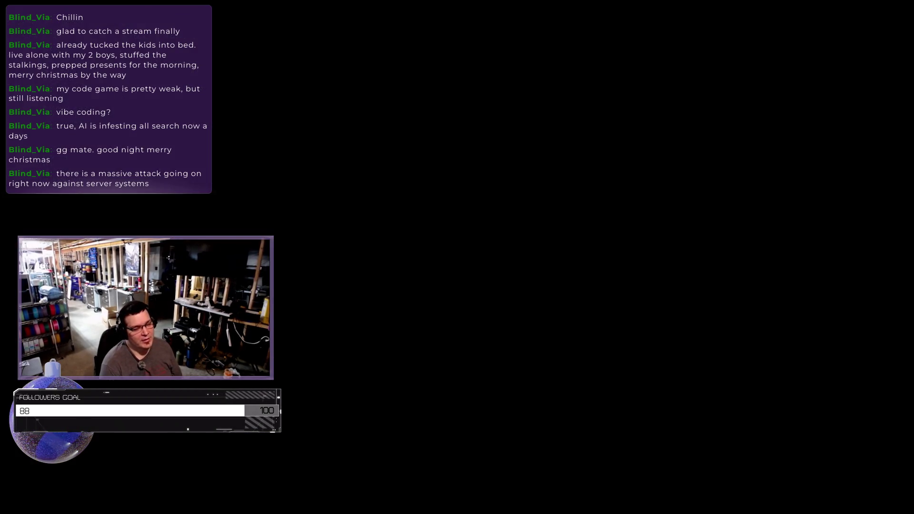
key(BackSpace)
key(BackSpace)
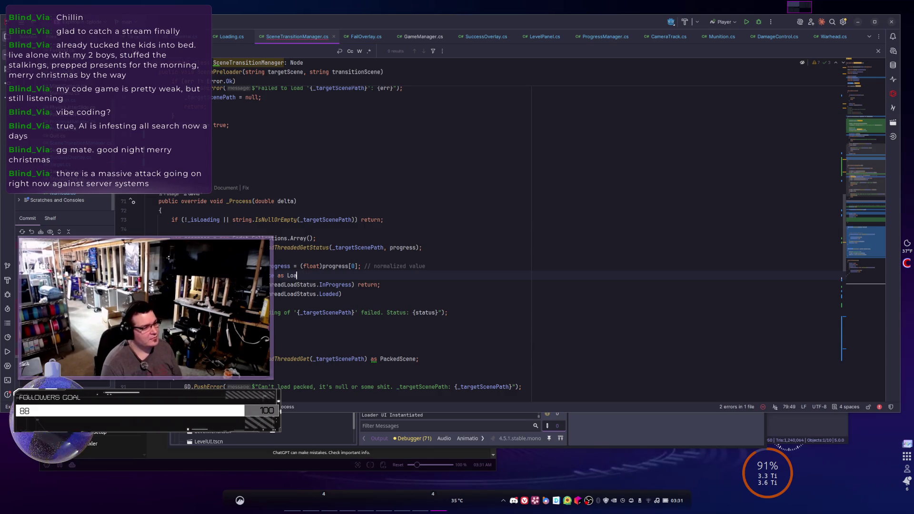
text(oad)
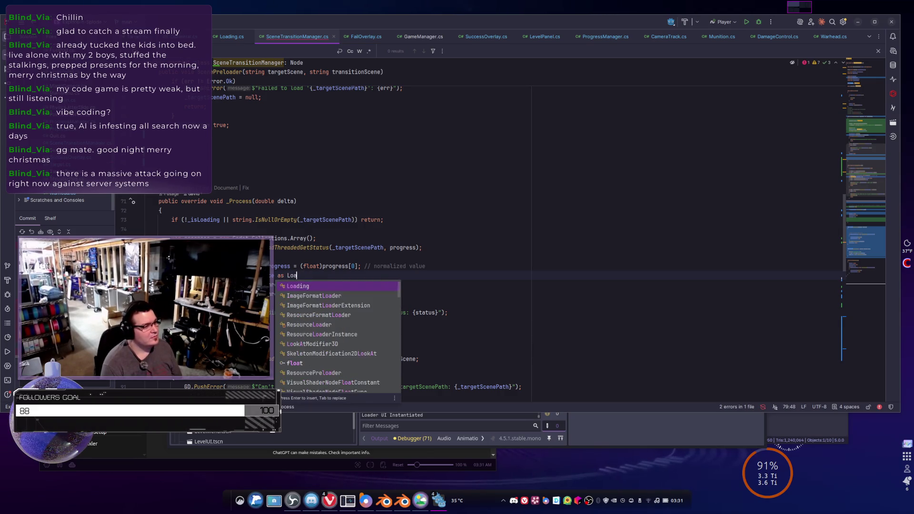
text(er)
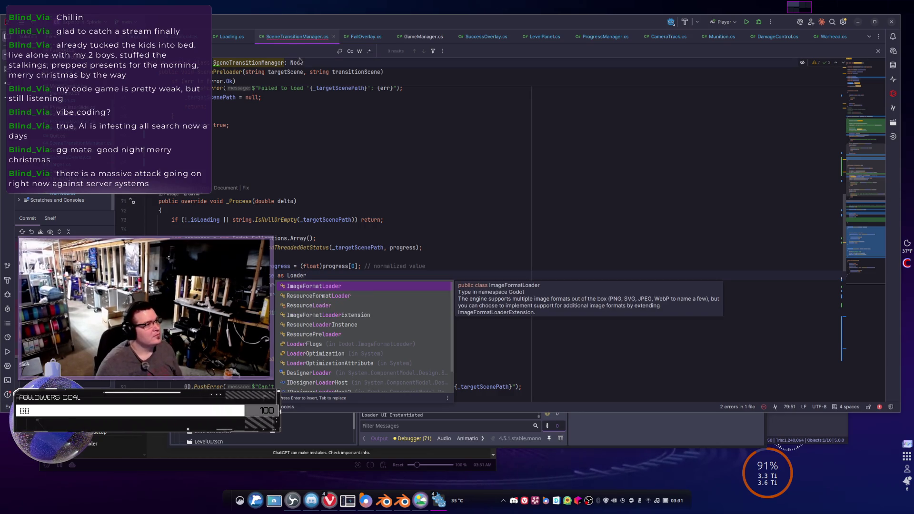
key(alt+Tab)
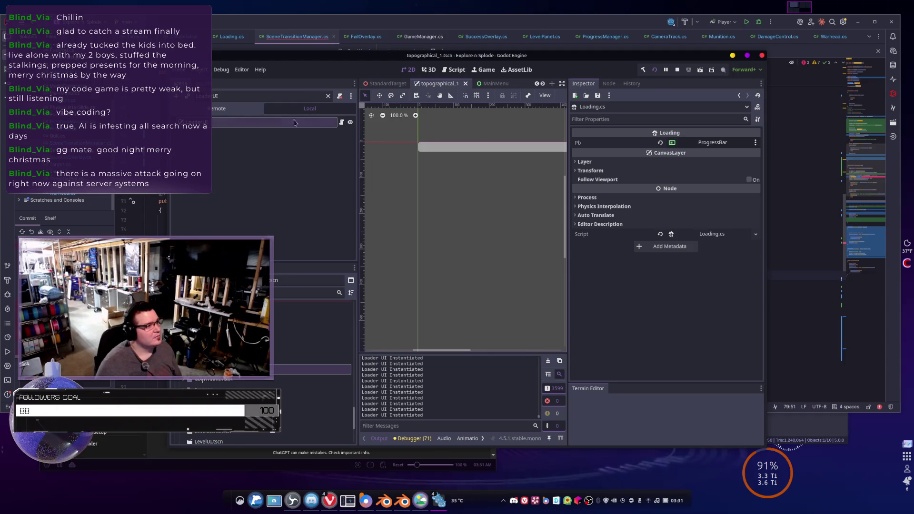
click(342, 122)
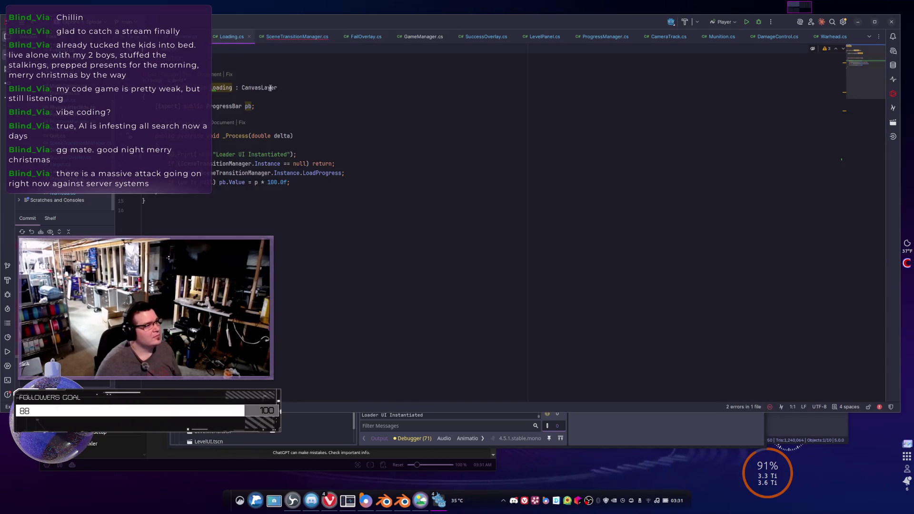
key(alt+Tab)
key(alt+Tab)
click(295, 36)
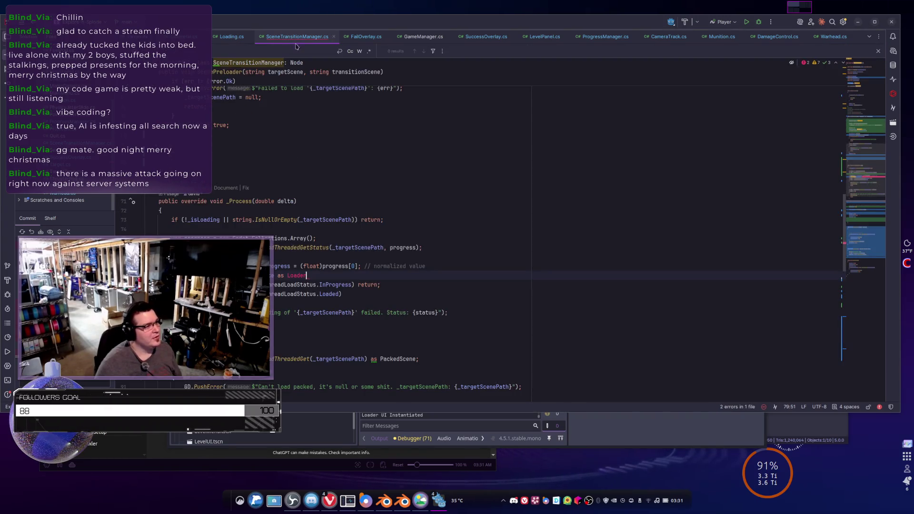
Correct the cast to 'as Loading;' and begin a line setting the loader's progress
key(BackSpace)
key(BackSpace)
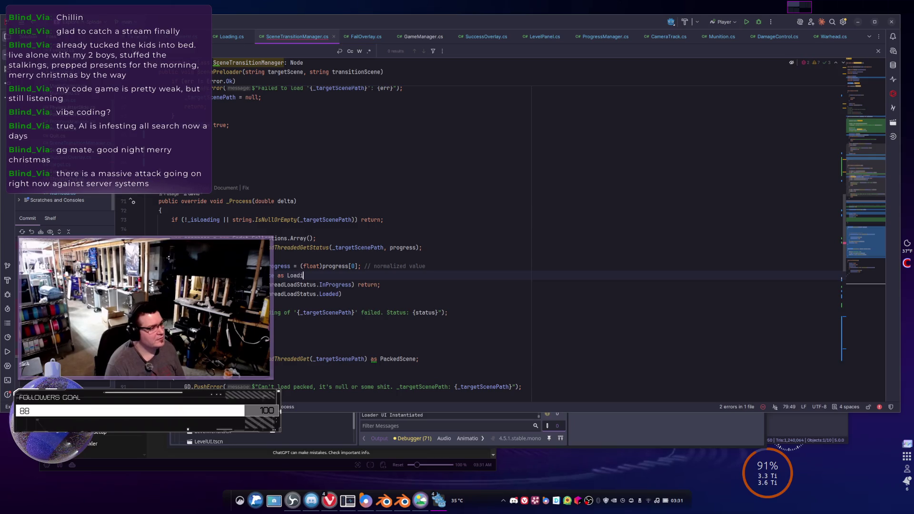
text(ing)
key(Return)
text(;)
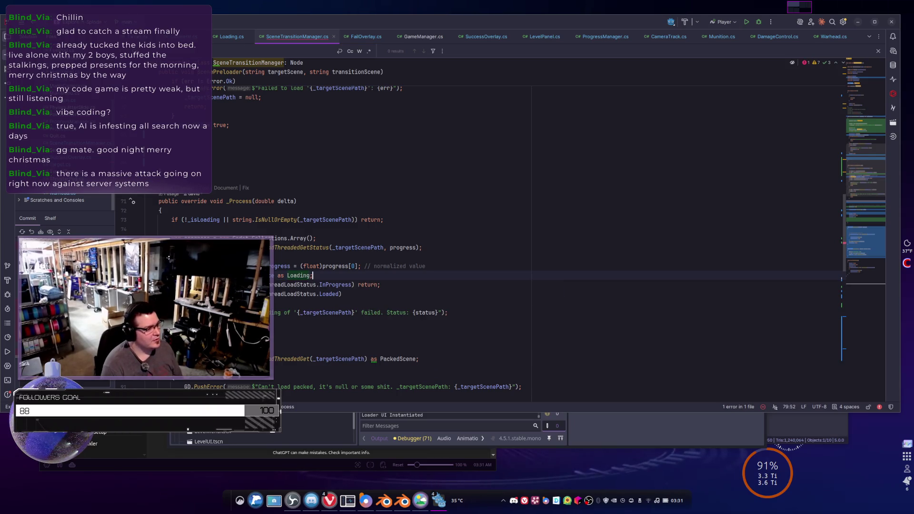
key(Return)
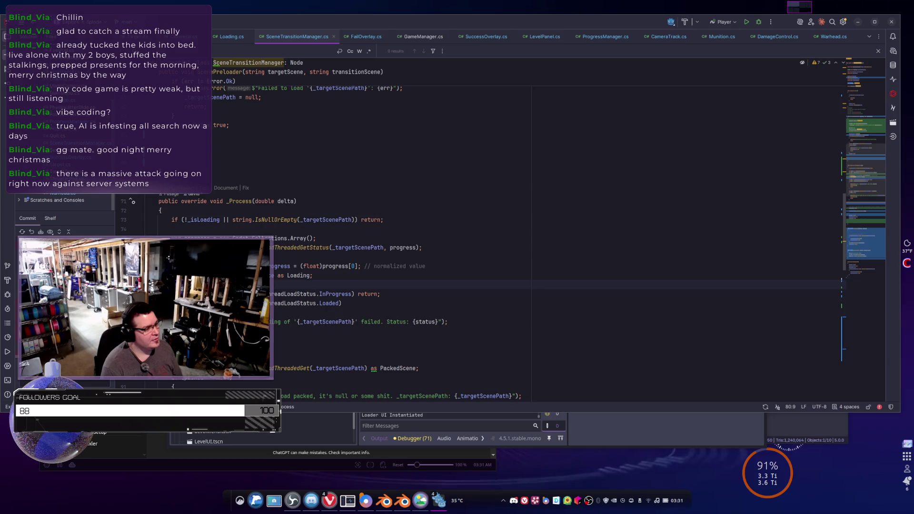
text(loader.)
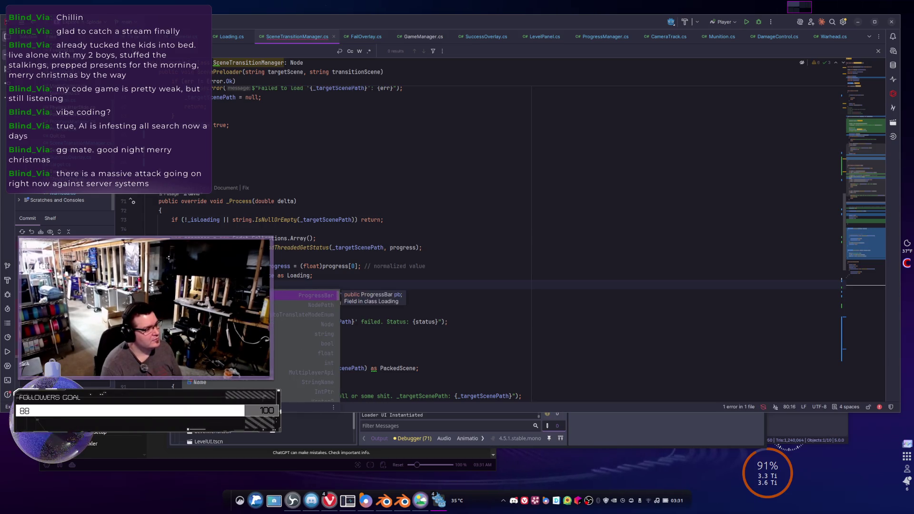
text(pb)
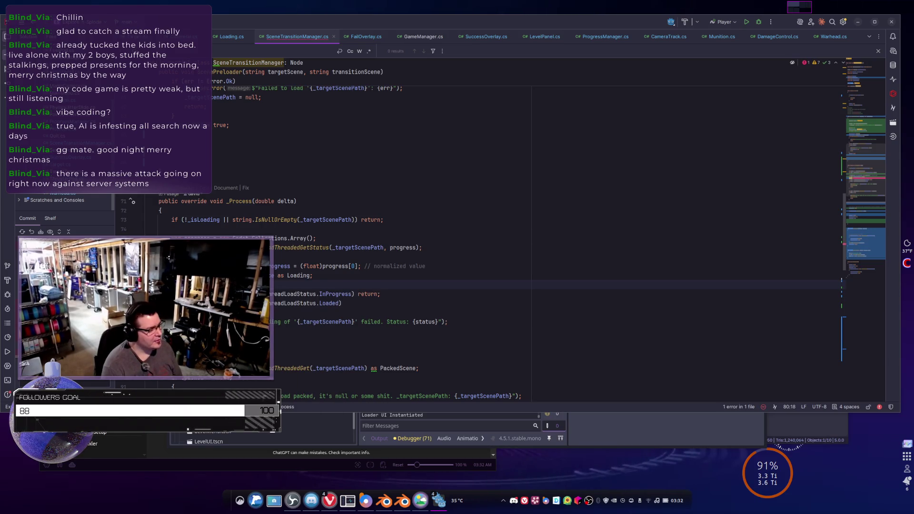
text(aloader.Progress = )
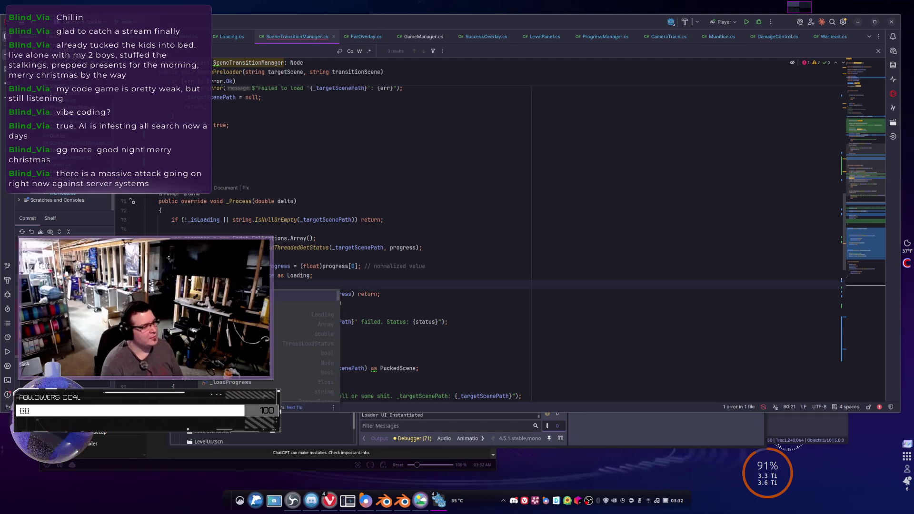
text(1;)
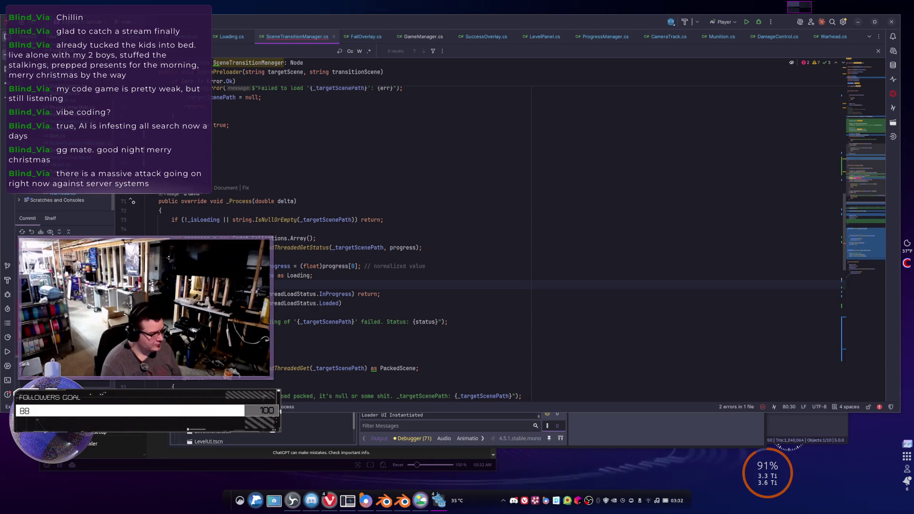
Complete the line setting loader.pb from progress * 100f on line 80
text(ress)
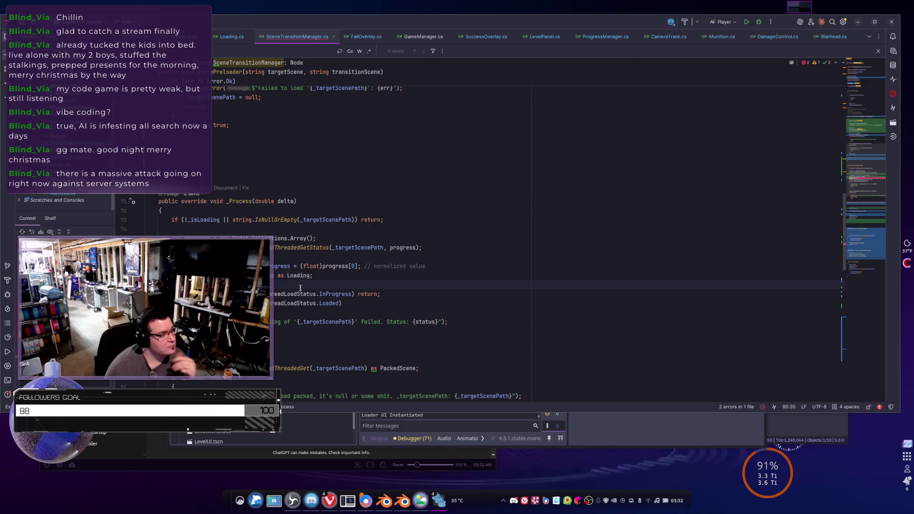
text(())
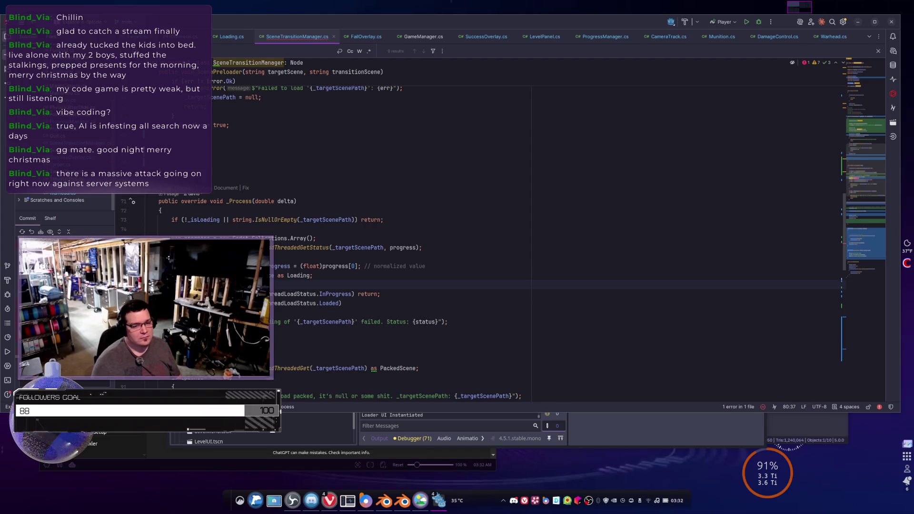
key(alt+Tab)
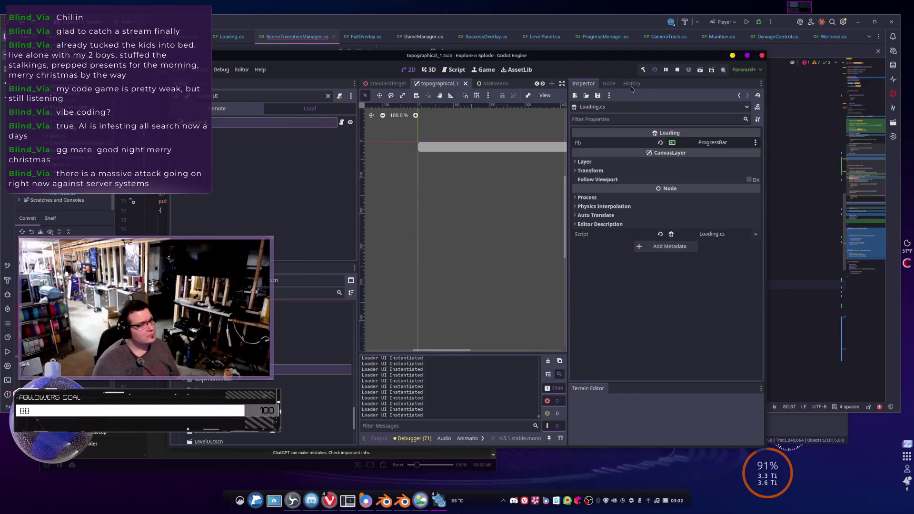
Rebuild the Godot project, dismiss the build failure message, and show the Problems panel
click(654, 70)
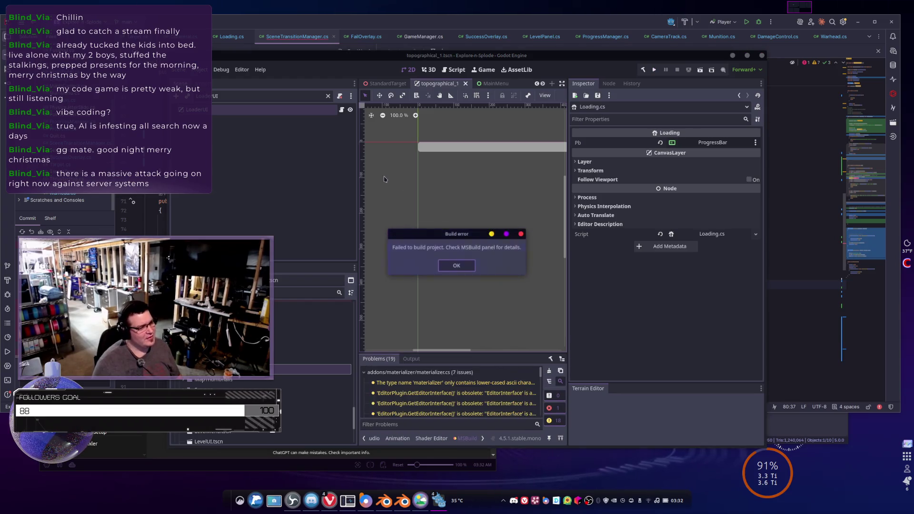
click(456, 265)
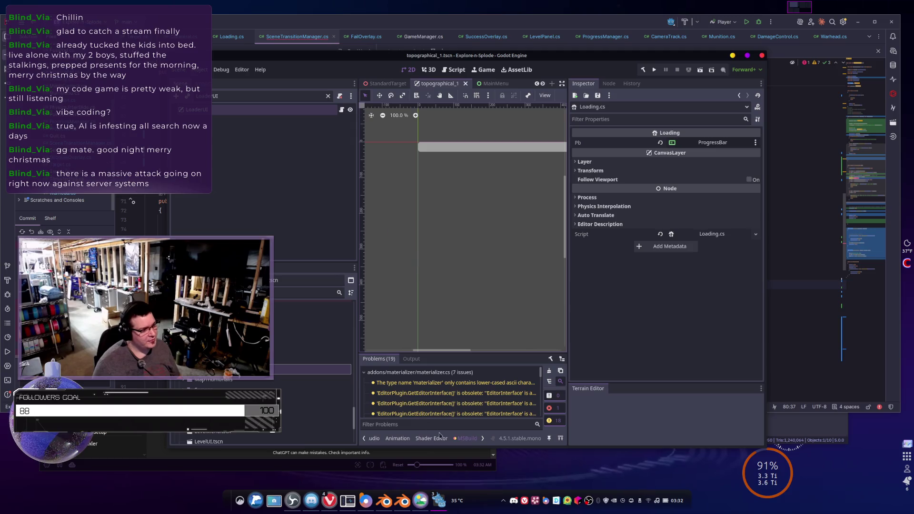
click(467, 438)
click(478, 438)
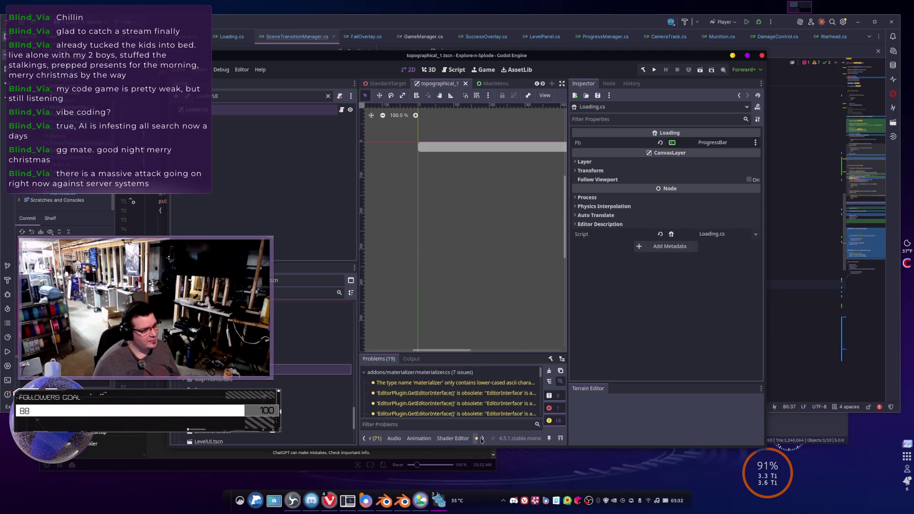
Hide warnings and open the Operator '*' Array-by-float error at line 80 of SceneTransitionManager.cs
click(557, 421)
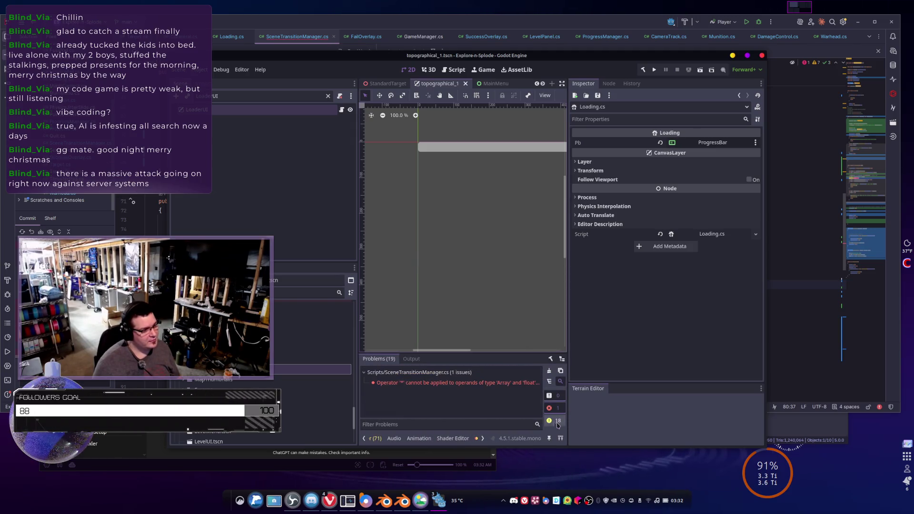
click(458, 384)
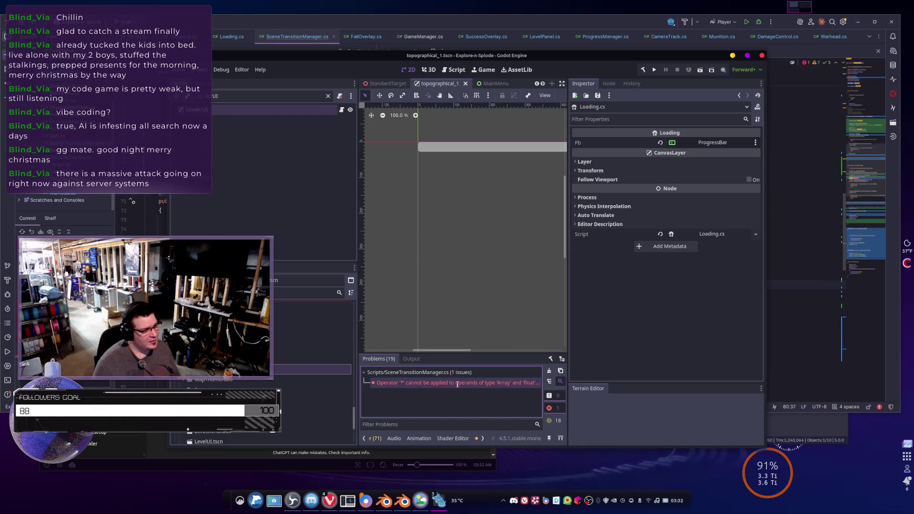
double_click(458, 383)
click(239, 196)
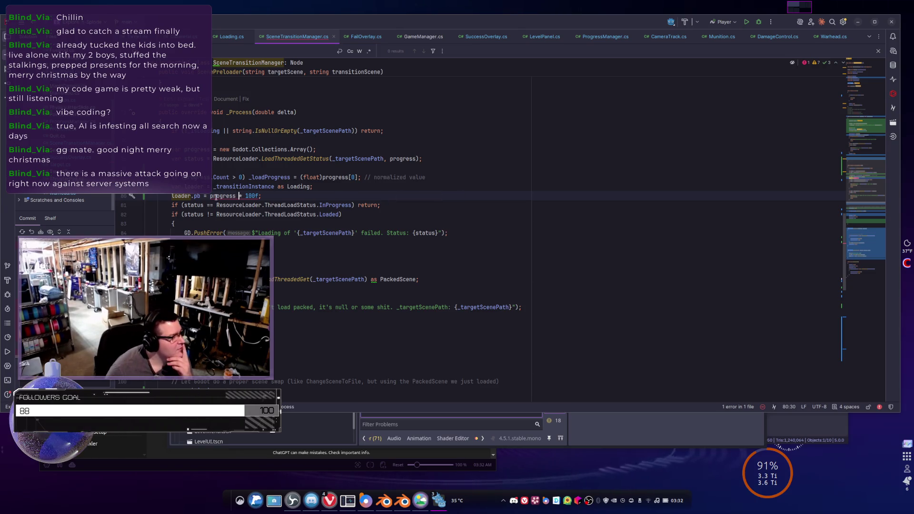
Replace progress with _loadProgress on line 80 and check the _loadProgress field declaration
mouse_move(216, 197)
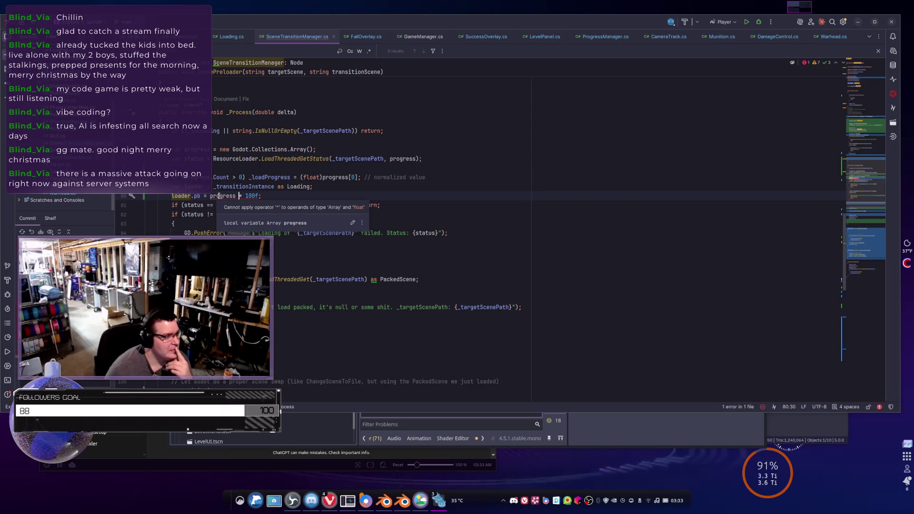
double_click(218, 195)
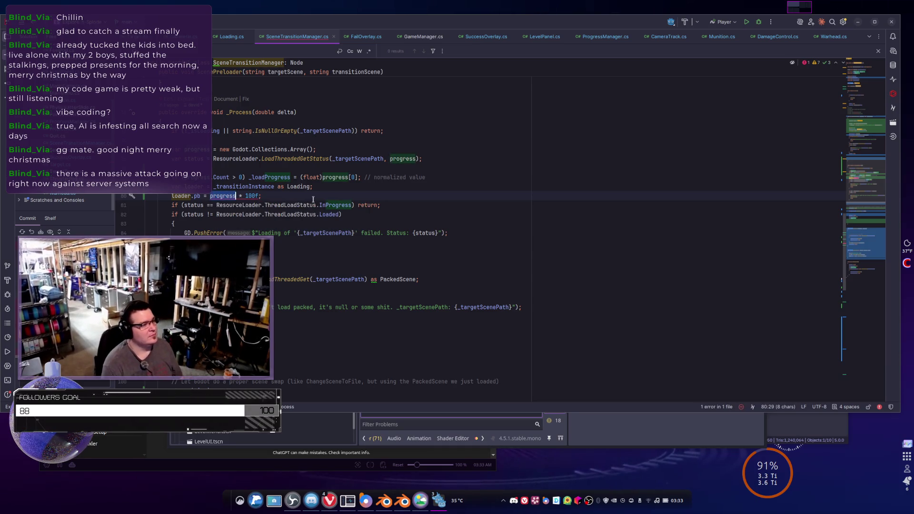
text(_load)
key(Return)
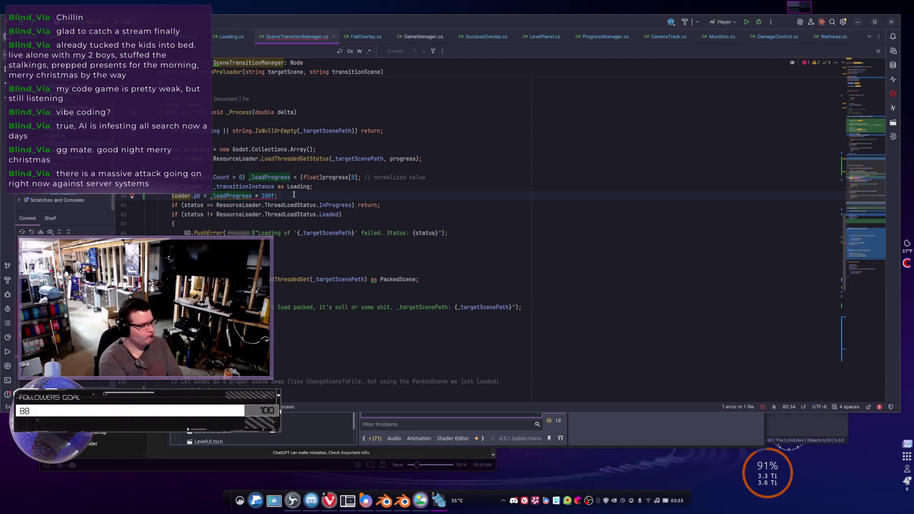
key(Right)
key(Right)
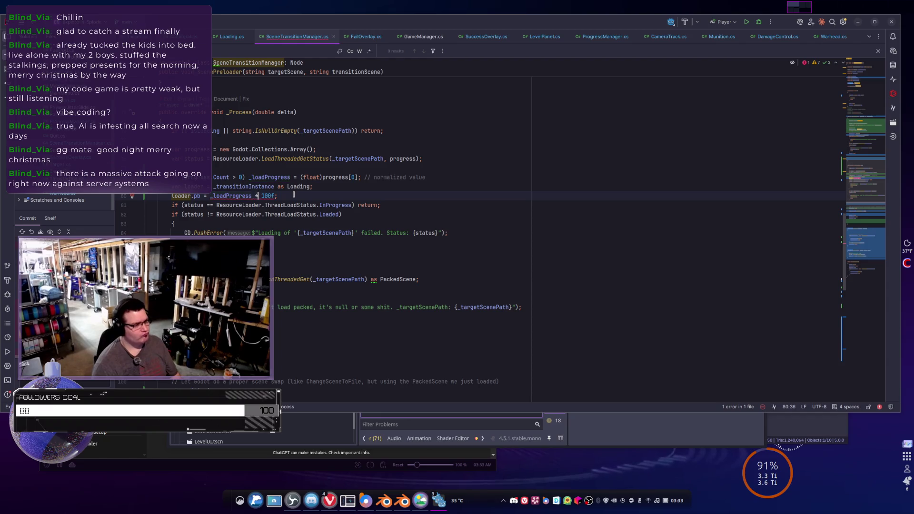
ctrl+click(273, 179)
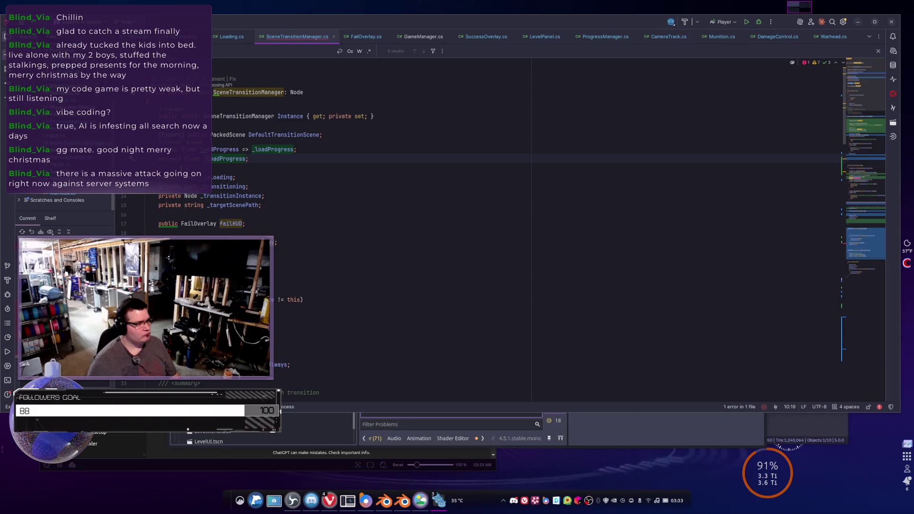
scroll(295, 199, down, 12)
scroll(295, 199, down, 9)
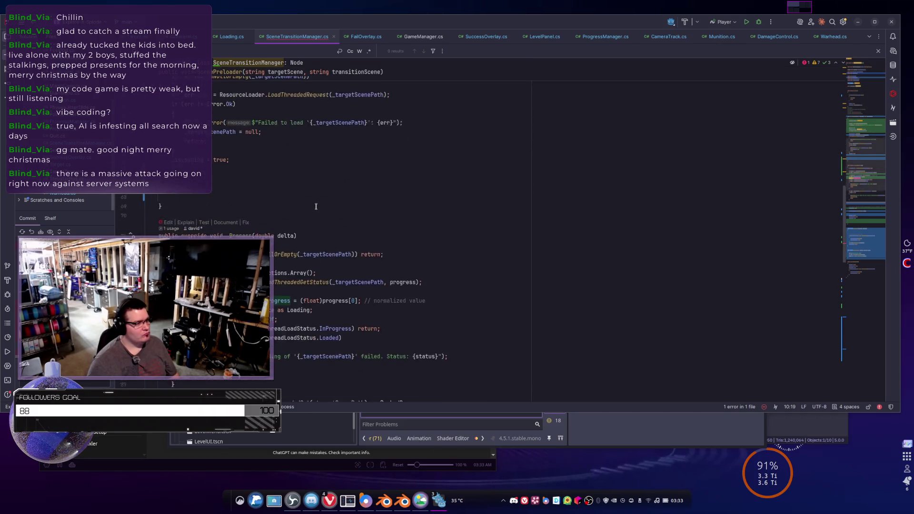
scroll(315, 206, up, 1)
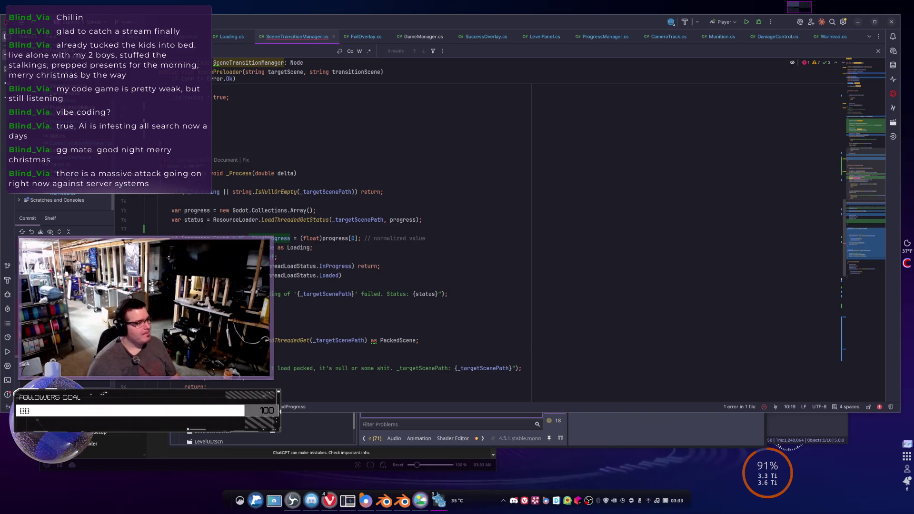
Append '* 100f' to the normalized progress on line 80 and return to Godot
click(304, 256)
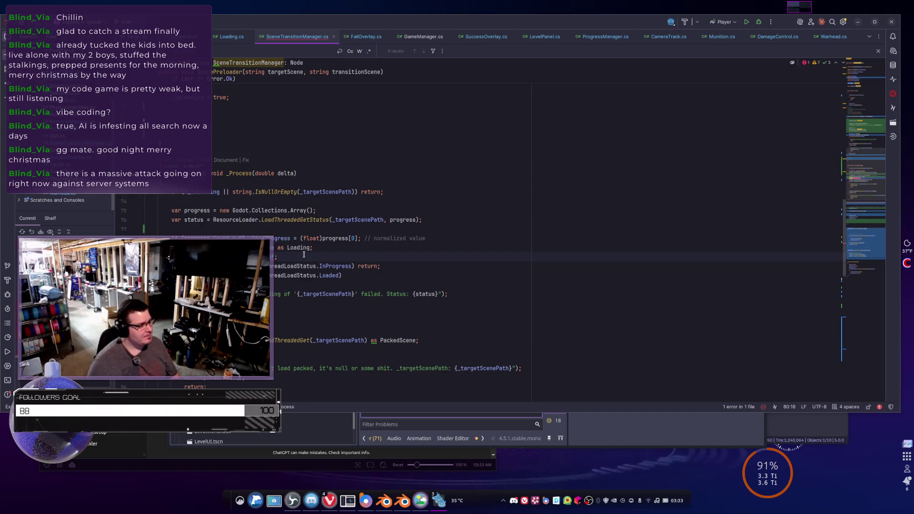
text(* 100f)
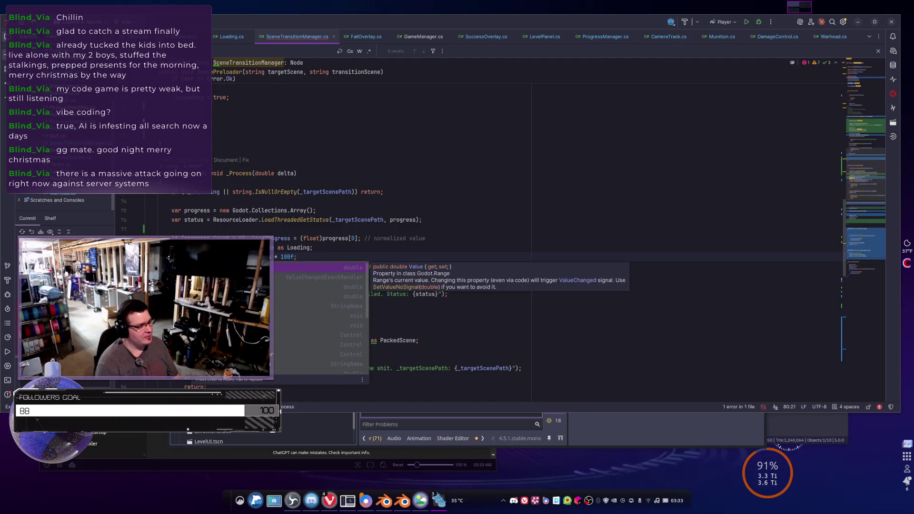
key(End)
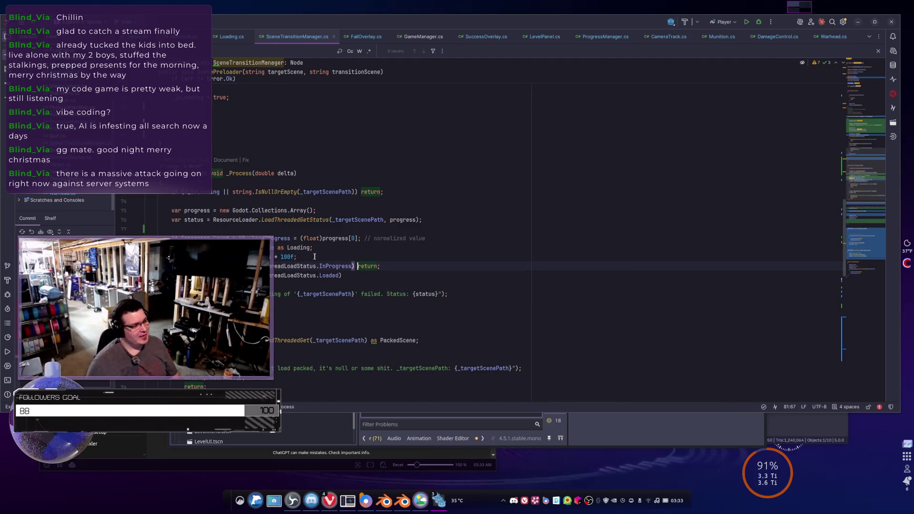
key(alt+Tab)
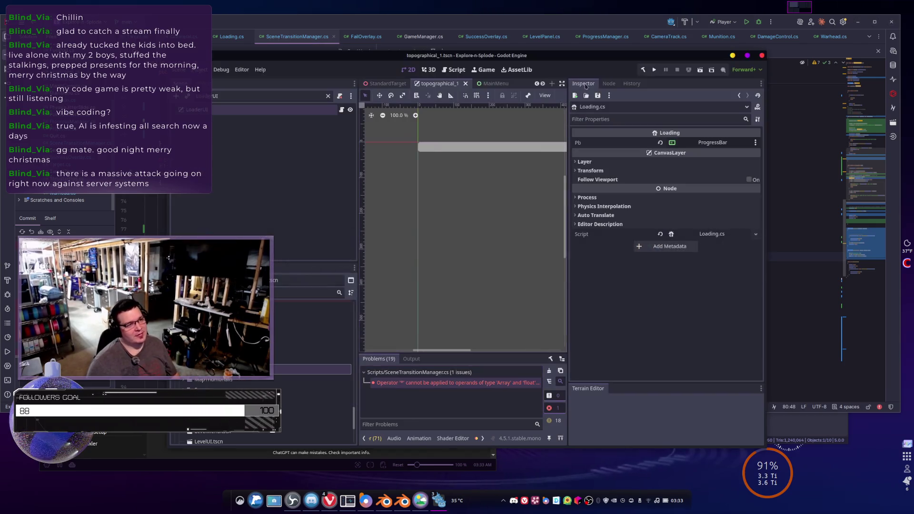
Run the game, press PLAY to watch the loading bar reach 100%, then RESET the level and return to Rider
click(653, 70)
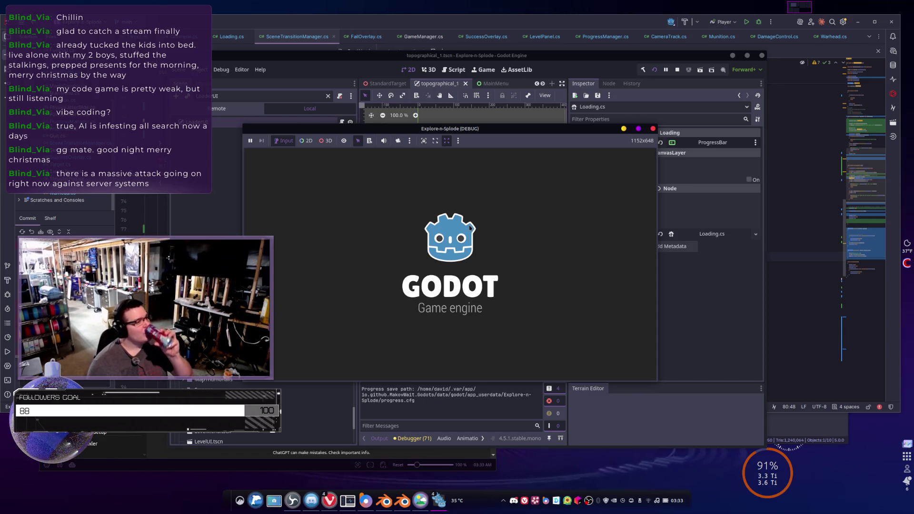
click(432, 341)
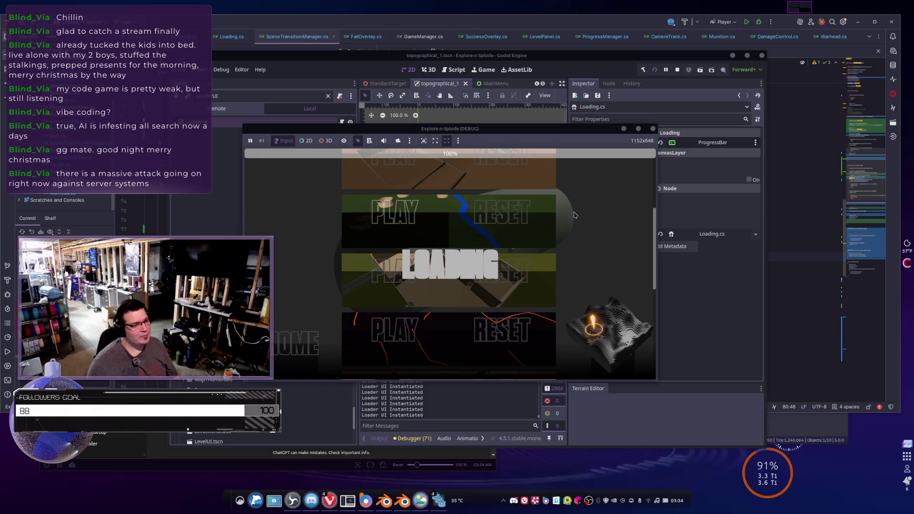
click(526, 222)
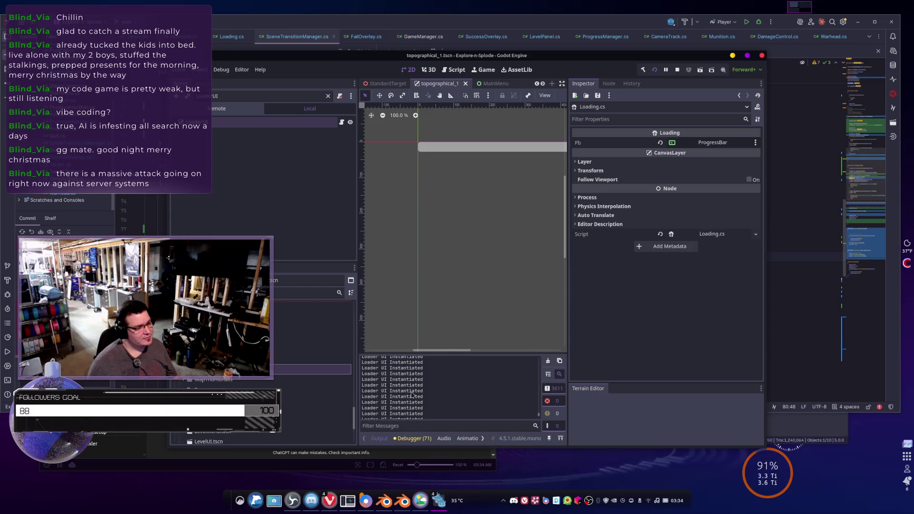
key(alt+Tab)
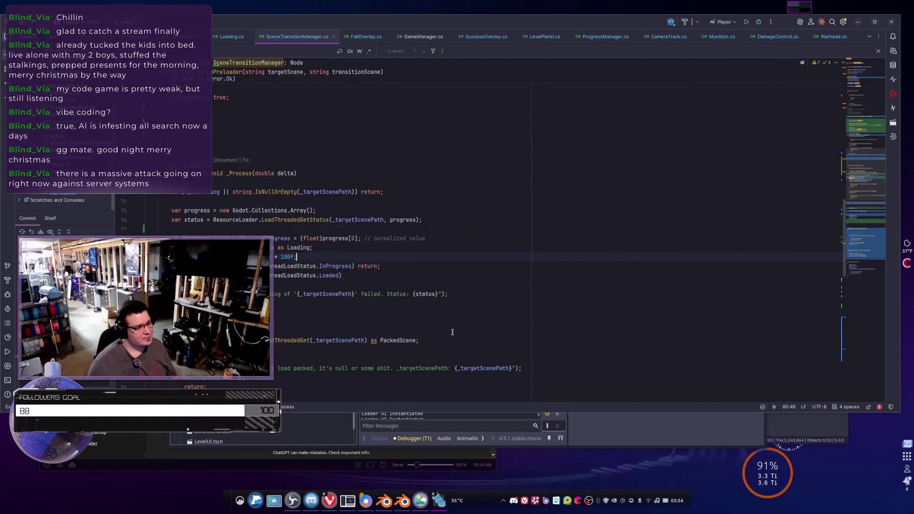
Delete the 'Loader UI Instantiated' GD.Print line from Loading.cs
scroll(481, 253, down, 10)
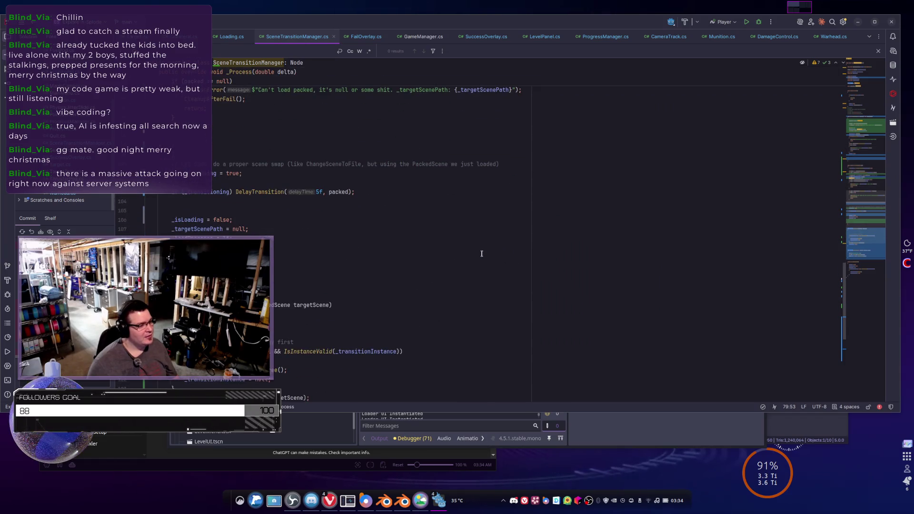
scroll(481, 254, down, 4)
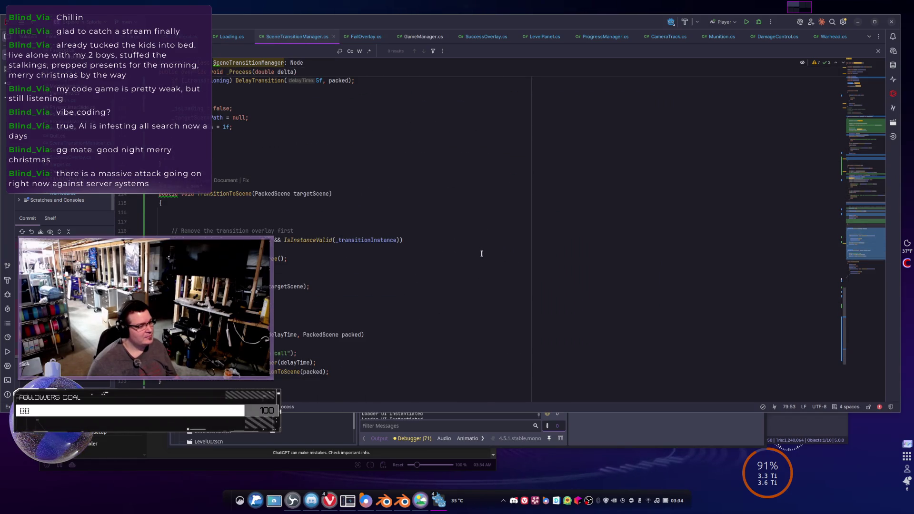
scroll(481, 253, down, 6)
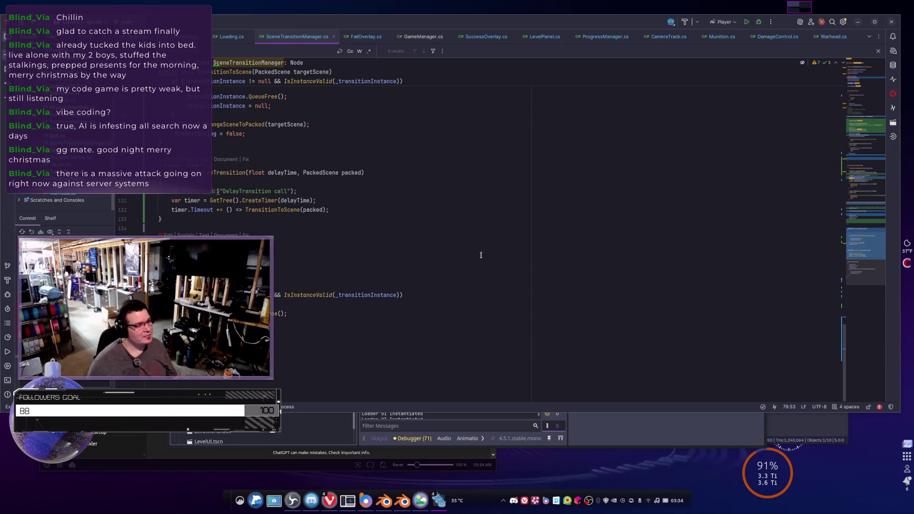
scroll(481, 255, up, 2)
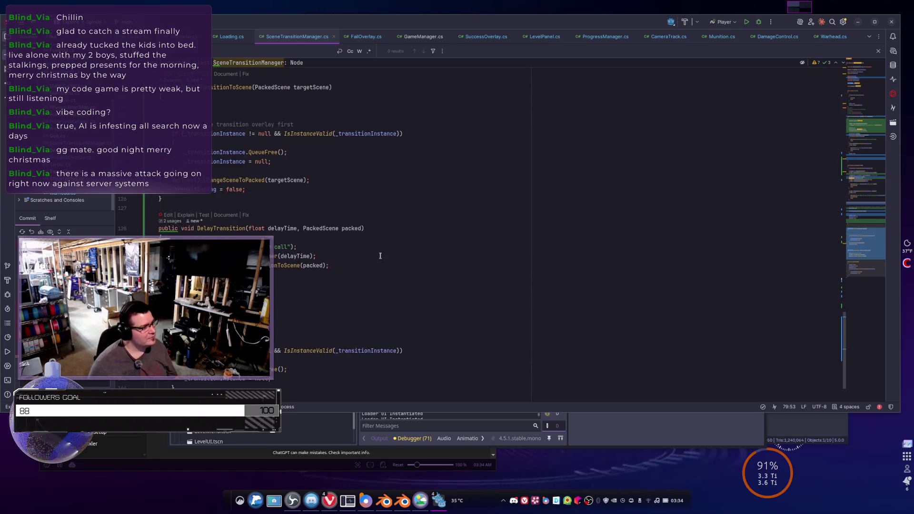
scroll(381, 256, up, 9)
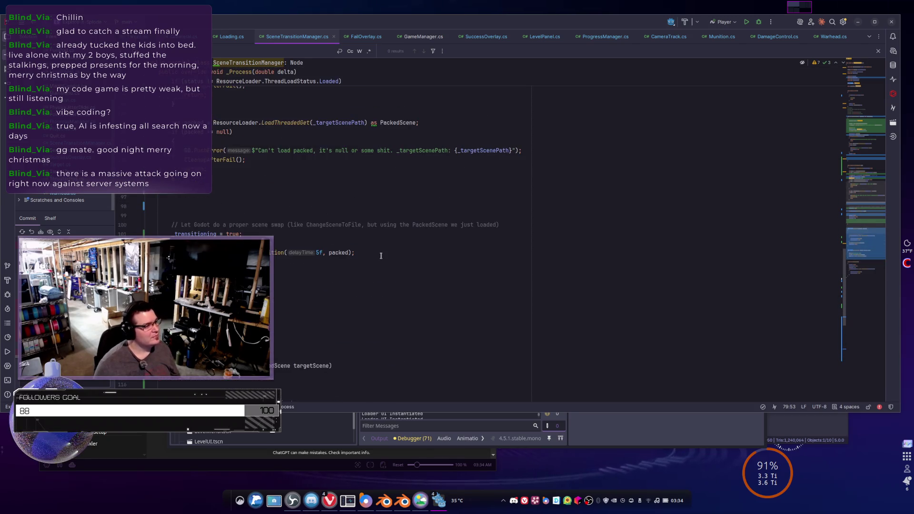
scroll(381, 255, up, 9)
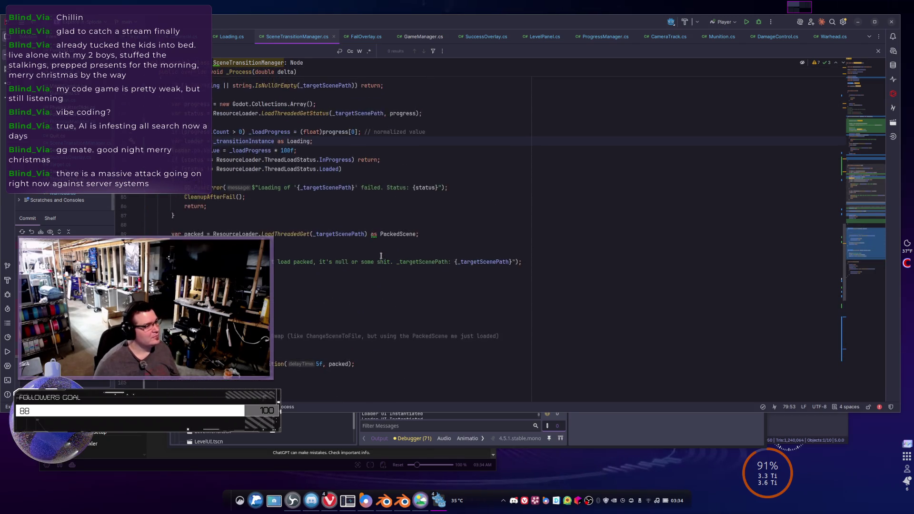
click(217, 38)
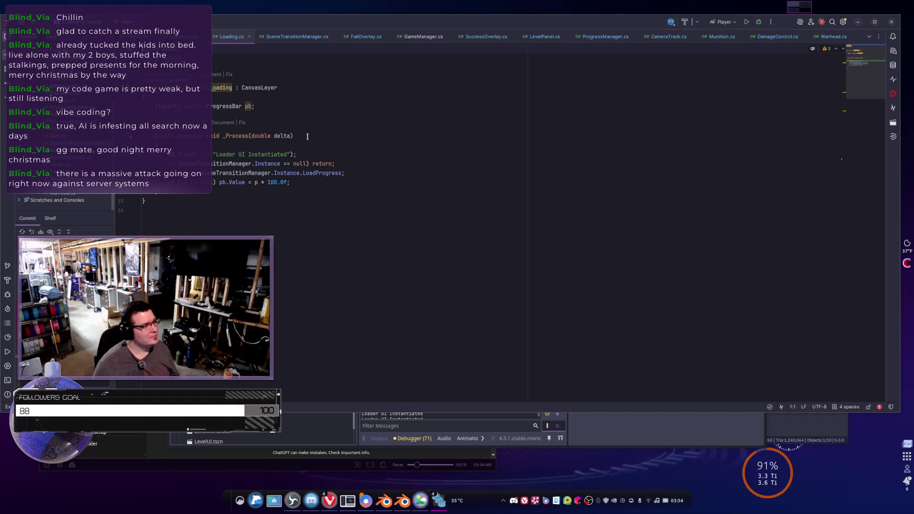
click(305, 150)
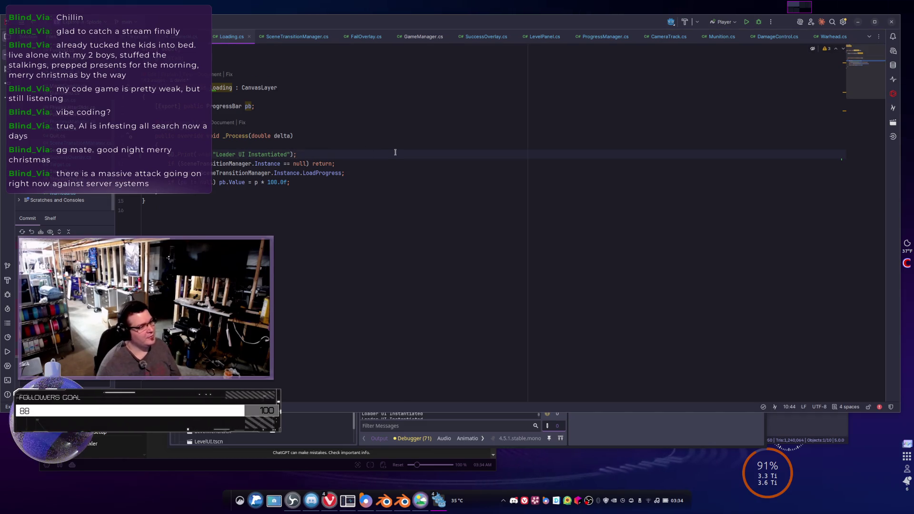
triple_click(395, 154)
key(Delete)
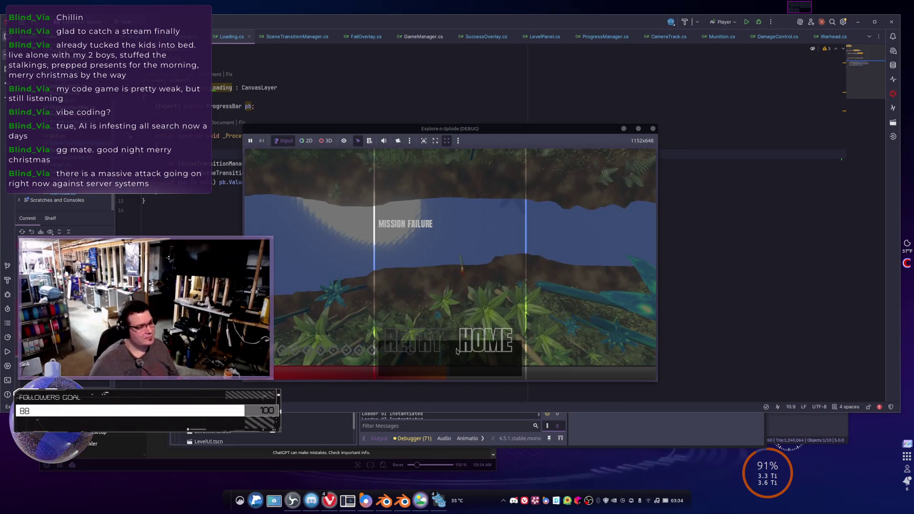
Go HOME from Mission Failure, quit the game, and go to Loading.cs's LoadProgress line
click(467, 354)
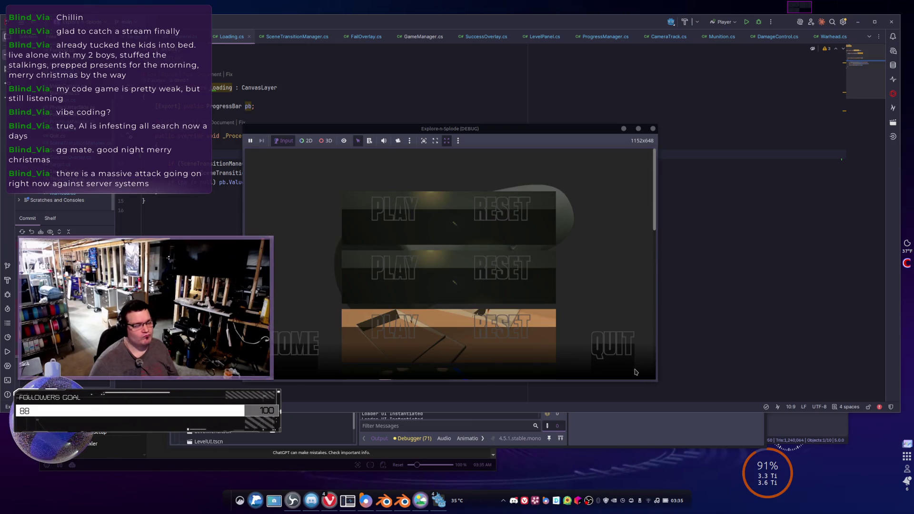
click(617, 354)
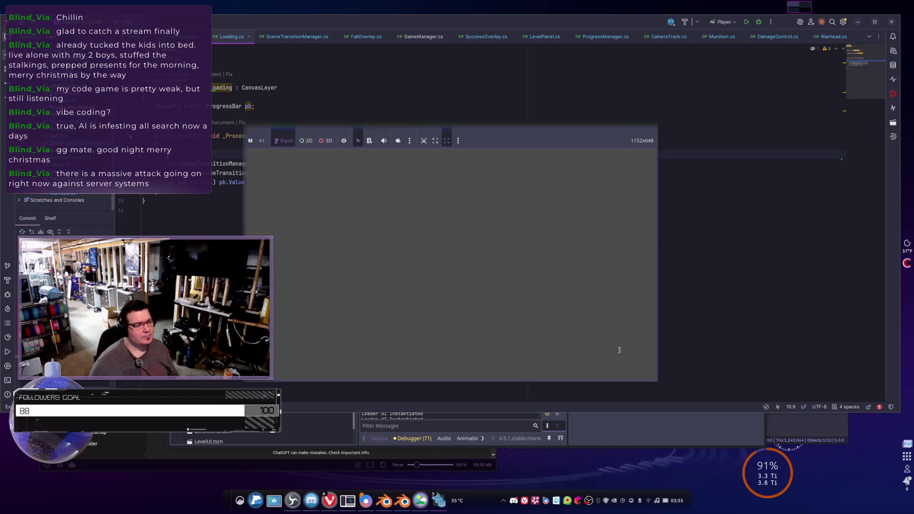
click(302, 173)
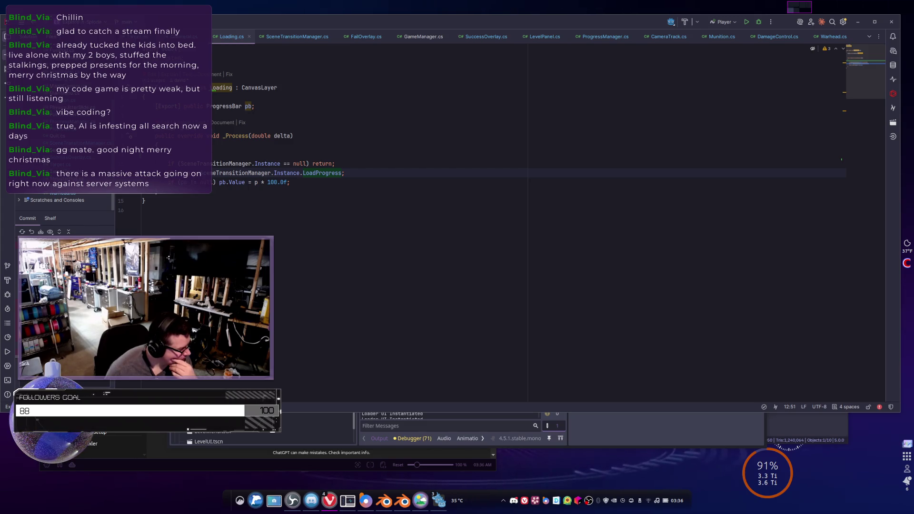
End the pb.Value = p * 100.0f line with a semicolon
click(289, 183)
text(;)
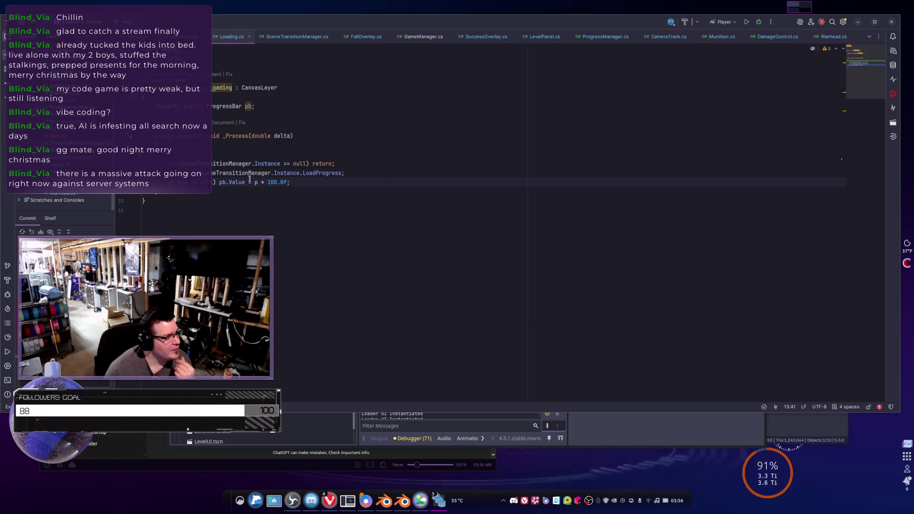
click(263, 182)
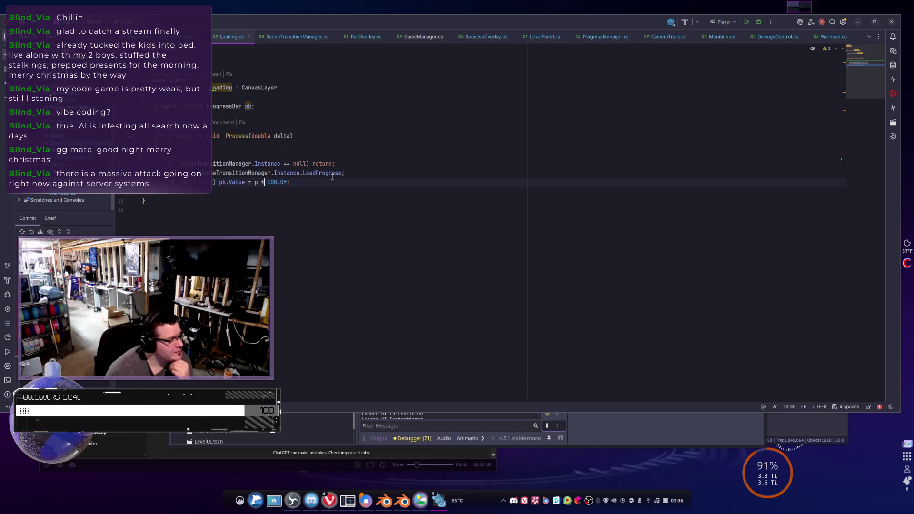
click(165, 183)
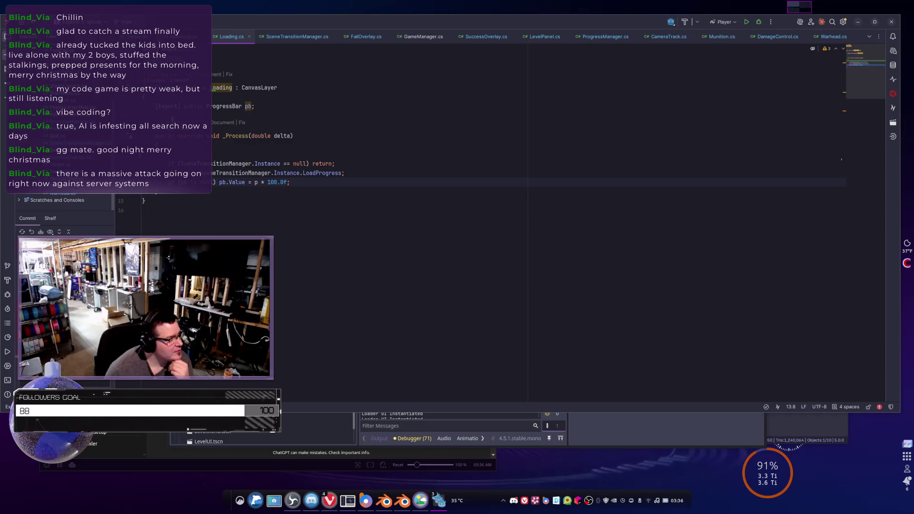
Add an empty _Ready override above _Process in Loading.cs
click(232, 138)
key(Home)
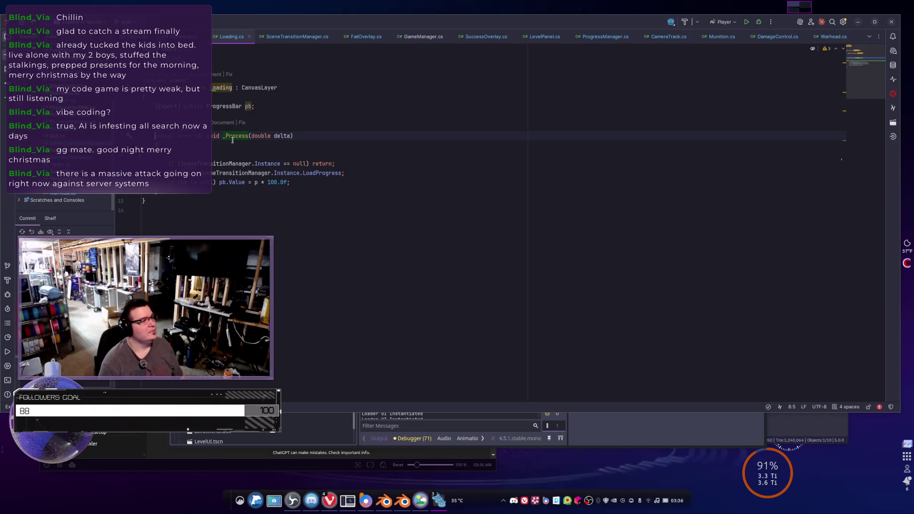
key(Return)
key(Up)
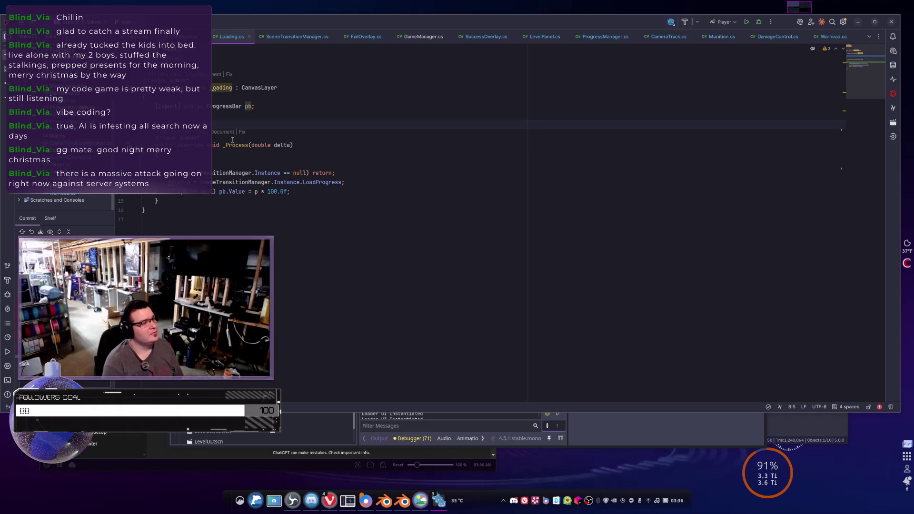
text(_Ready)
key(Return)
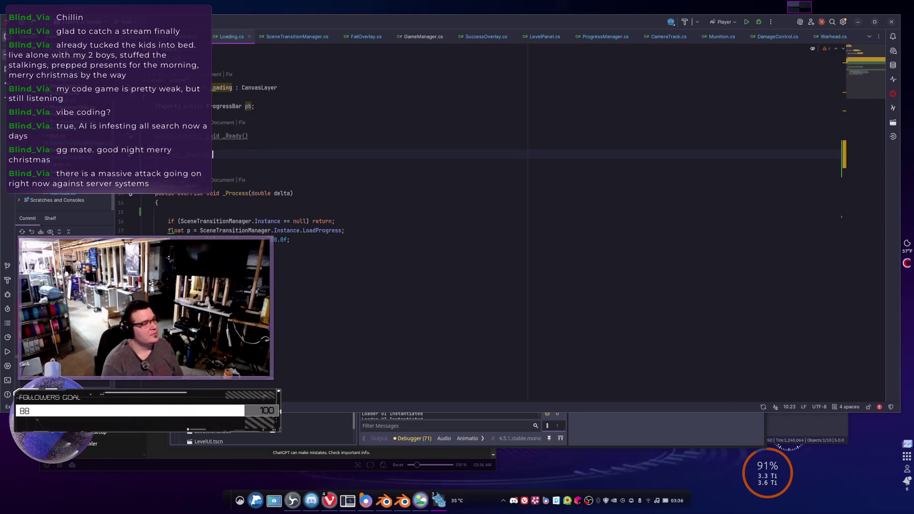
key(BackSpace)
key(BackSpace)
key(BackSpace)
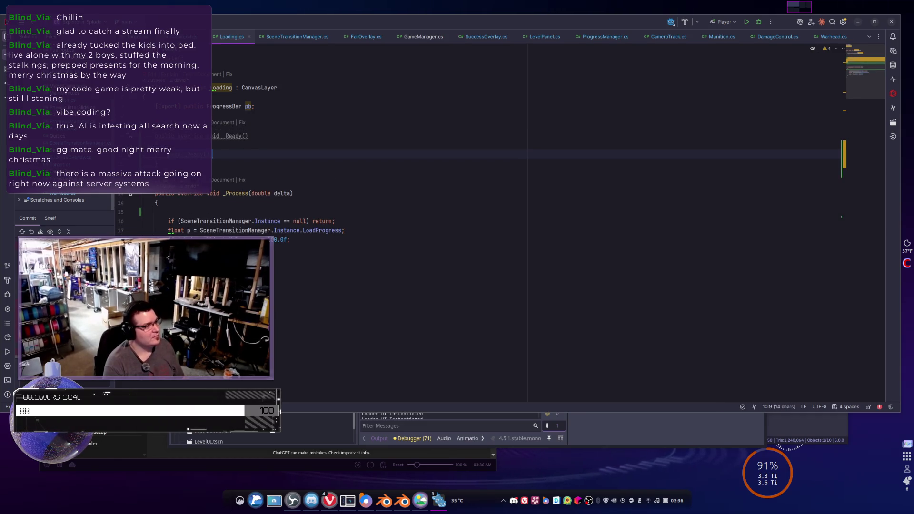
Set pb.Value = 0 in _Ready, then build and run the game from Godot
text(pb.Val)
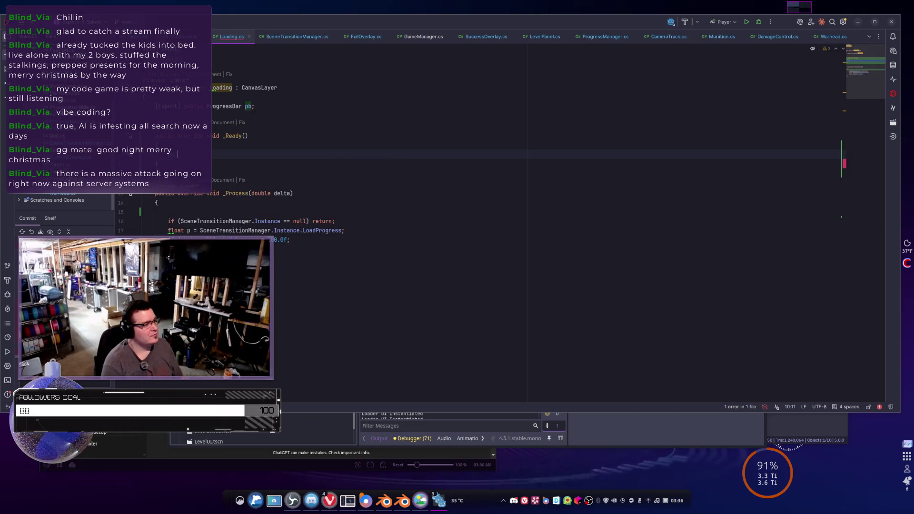
key(Return)
text(= )
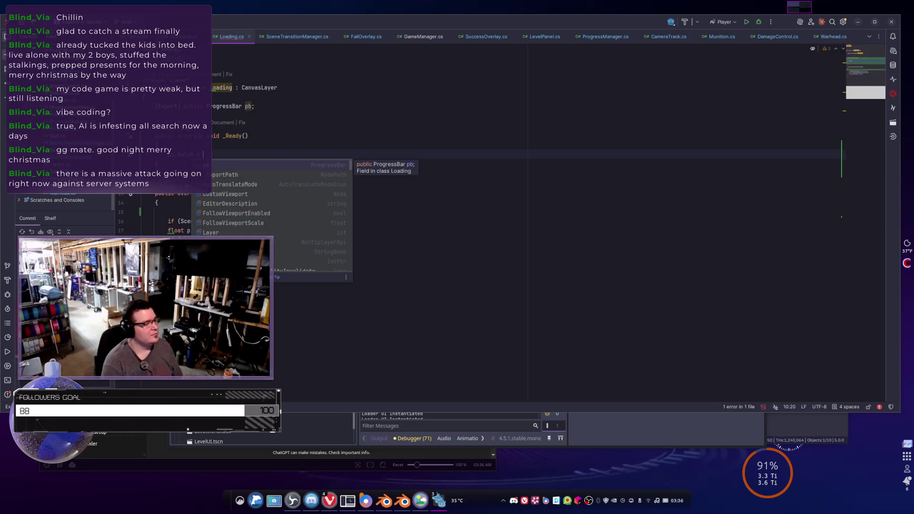
text(0;)
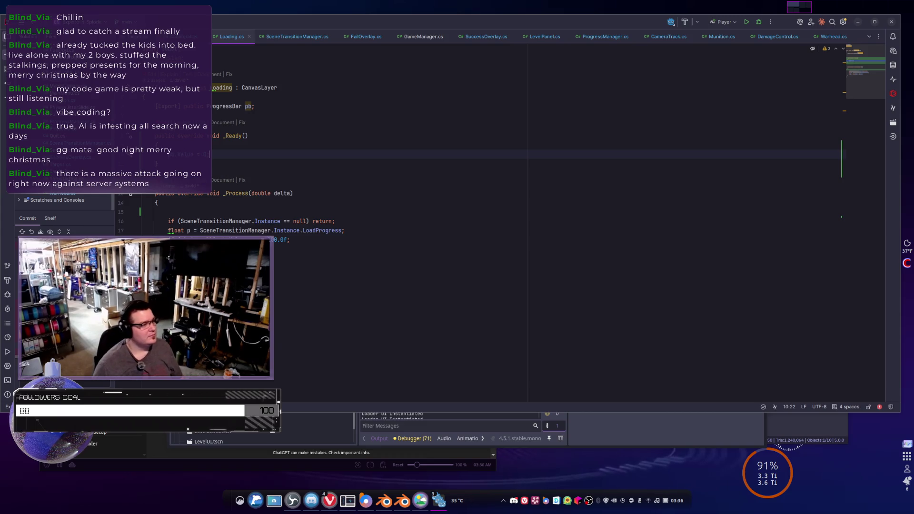
click(349, 183)
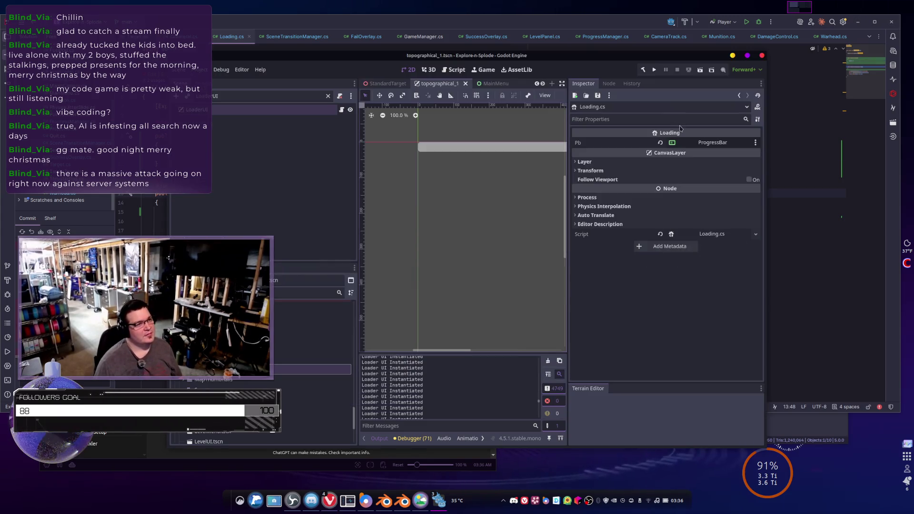
key(alt+Tab)
click(655, 70)
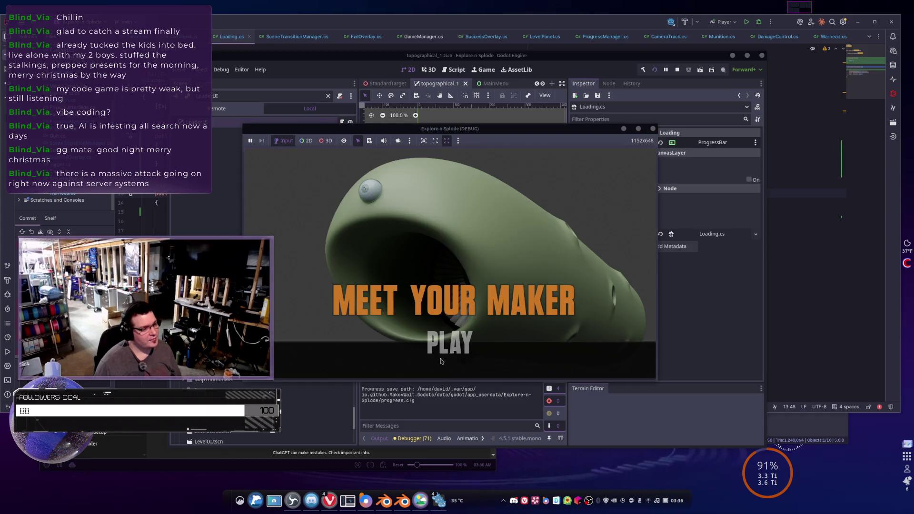
Start the second level from level selection, watch the LOADING bar reach 100%, then return to the scripts
click(441, 361)
click(381, 253)
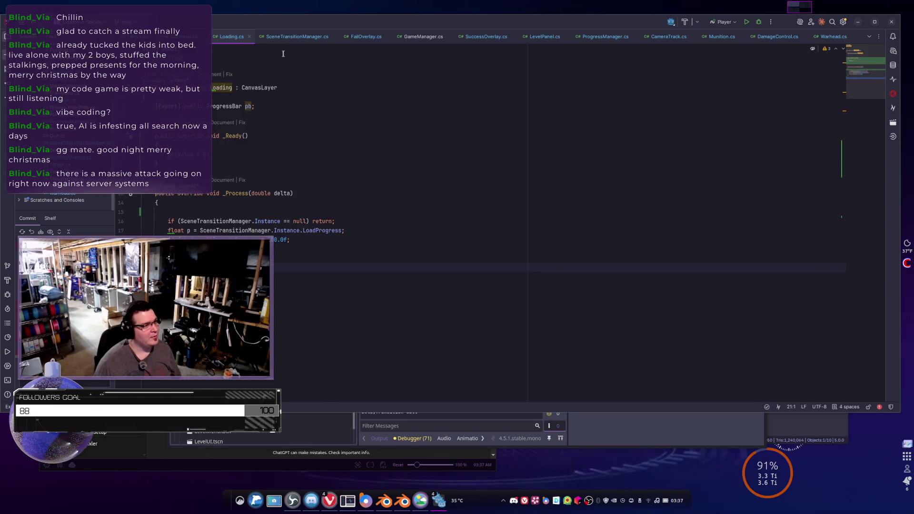
key(ctrl+Tab)
Comment out the DelayTransition(5f, packed) call in SceneTransitionManager.cs
scroll(348, 258, down, 6)
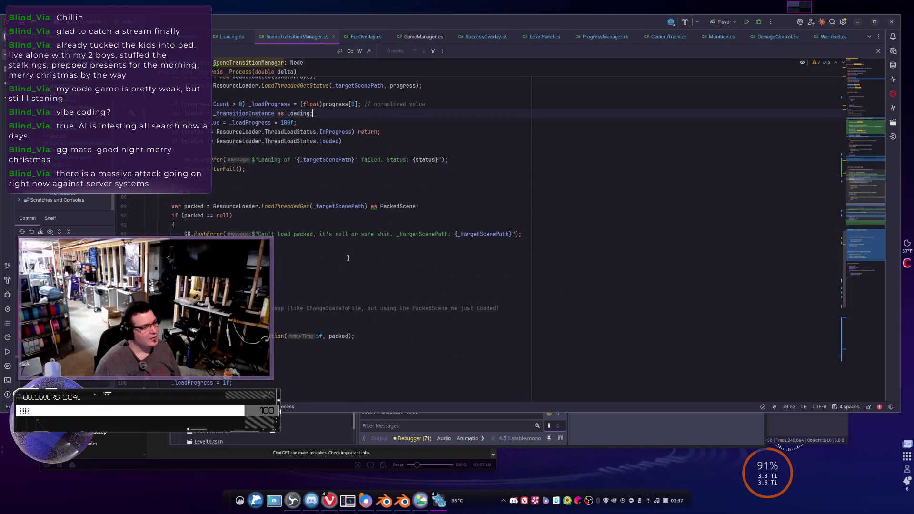
scroll(348, 258, up, 15)
scroll(348, 258, down, 6)
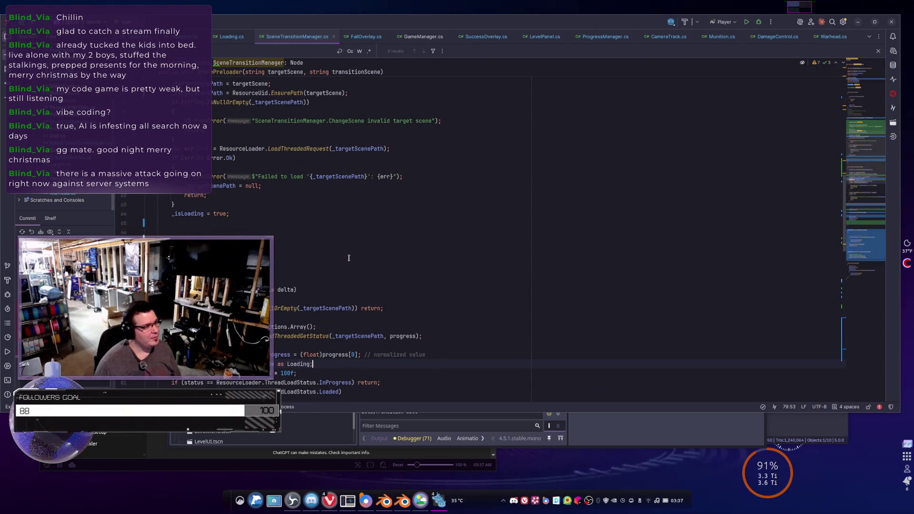
scroll(348, 258, down, 10)
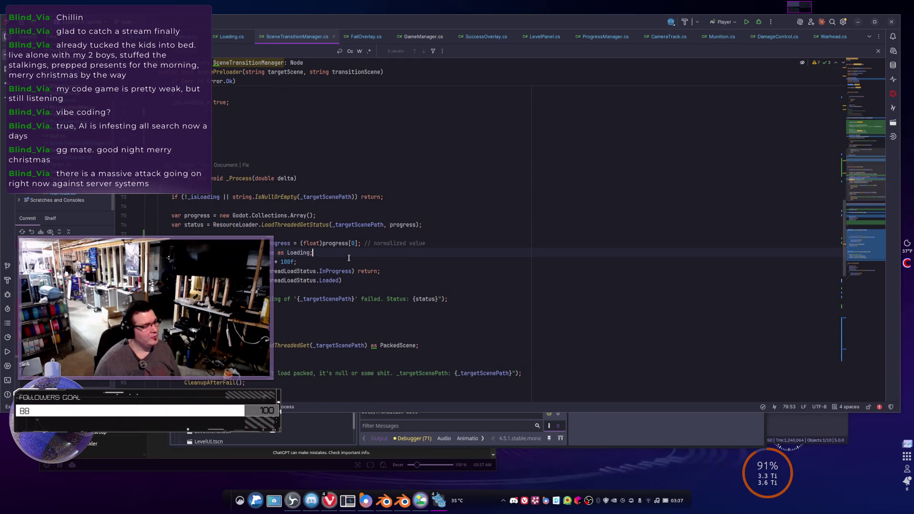
drag(320, 280, 316, 280)
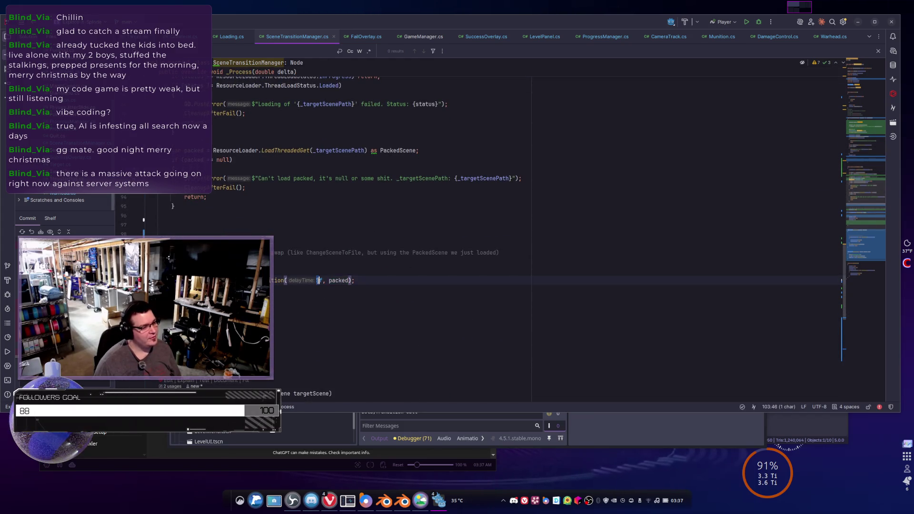
click(426, 280)
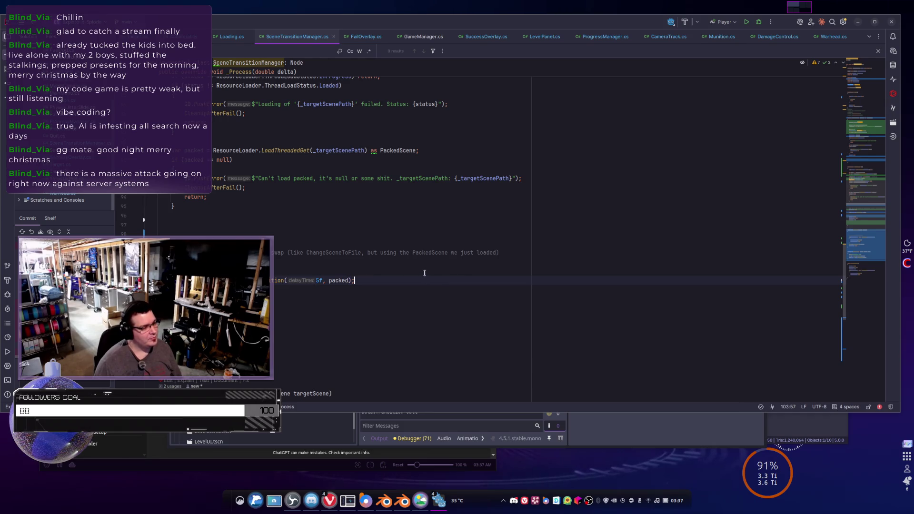
scroll(424, 272, down, 4)
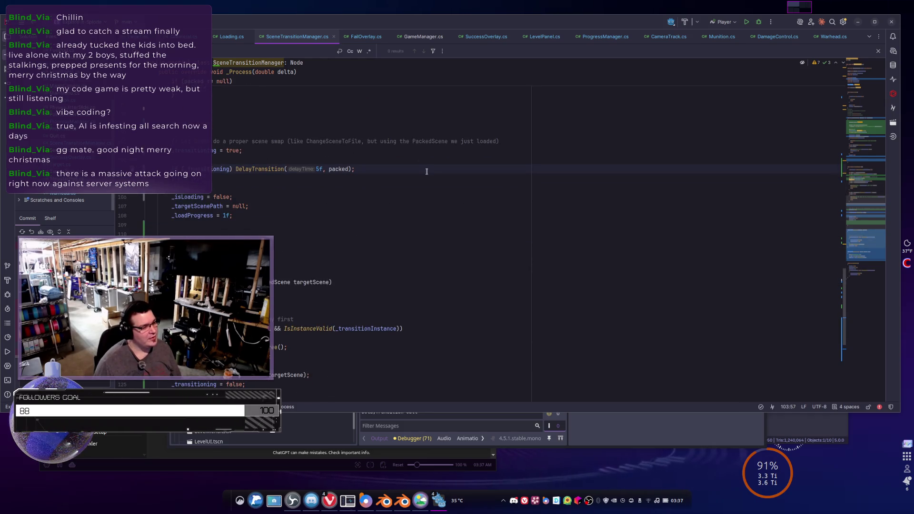
key(ctrl+slash)
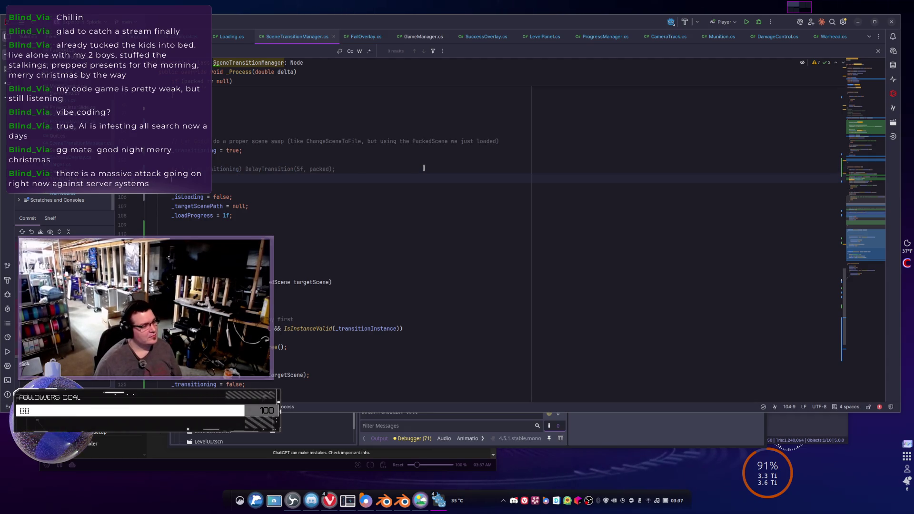
Call TransitionToScene(packed) directly in its place and return to Godot
text(Tra)
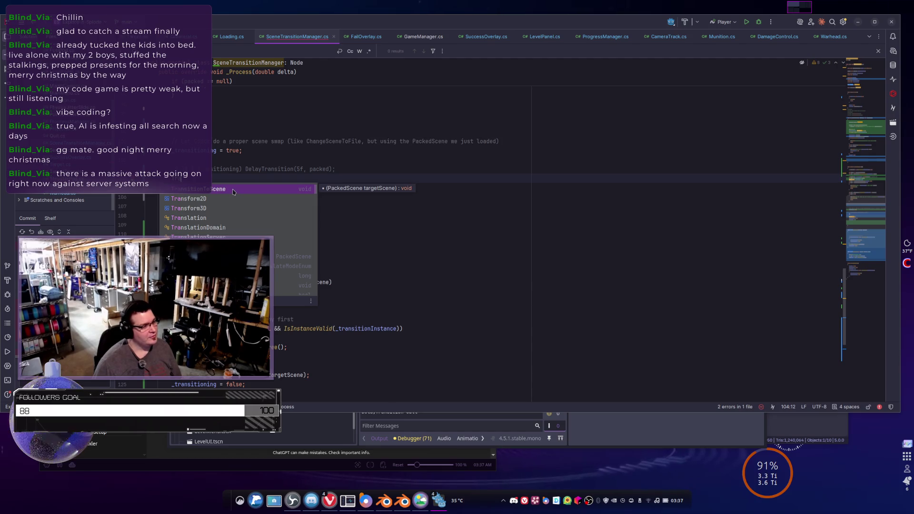
key(Return)
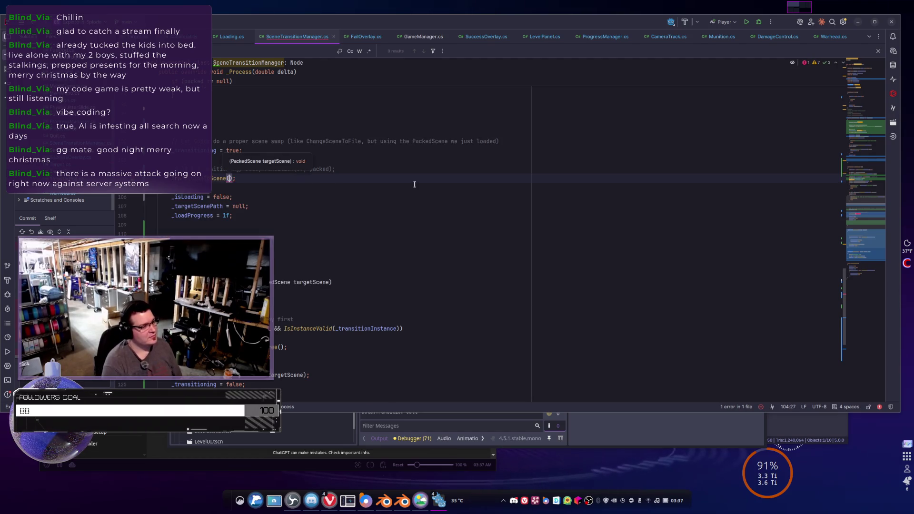
text(packed)
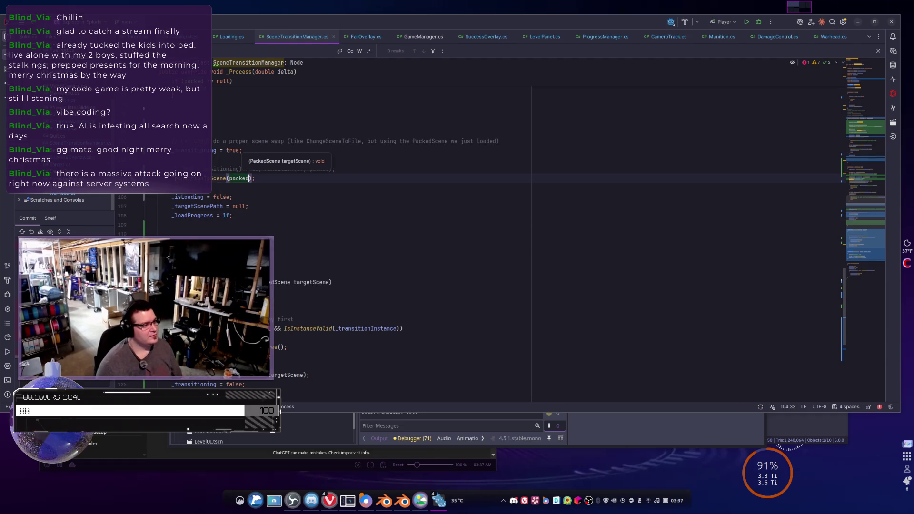
click(561, 196)
key(alt+Tab)
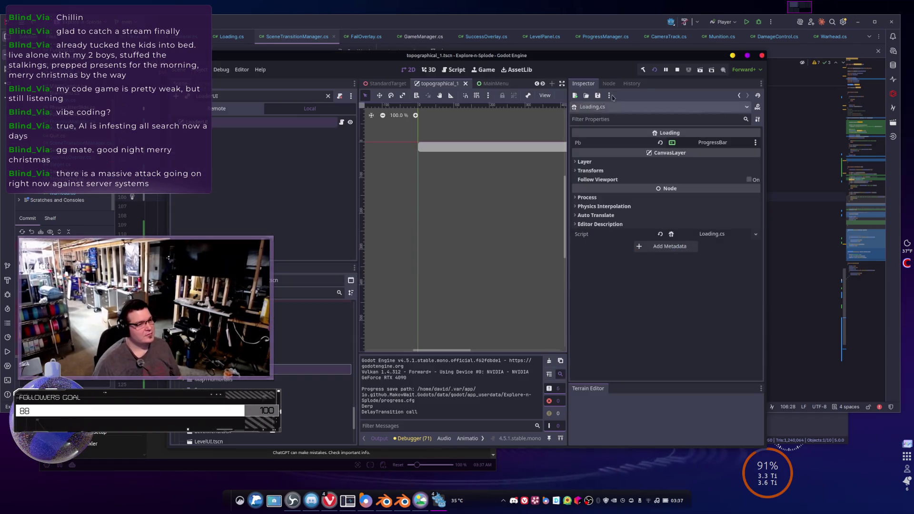
Restart the game, complete the third level, then start the river map level from Mission Selection
click(655, 71)
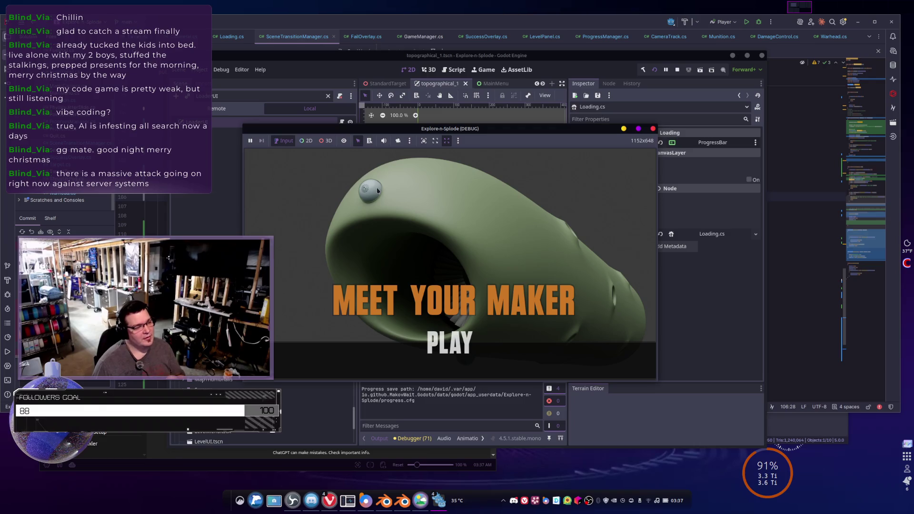
click(450, 343)
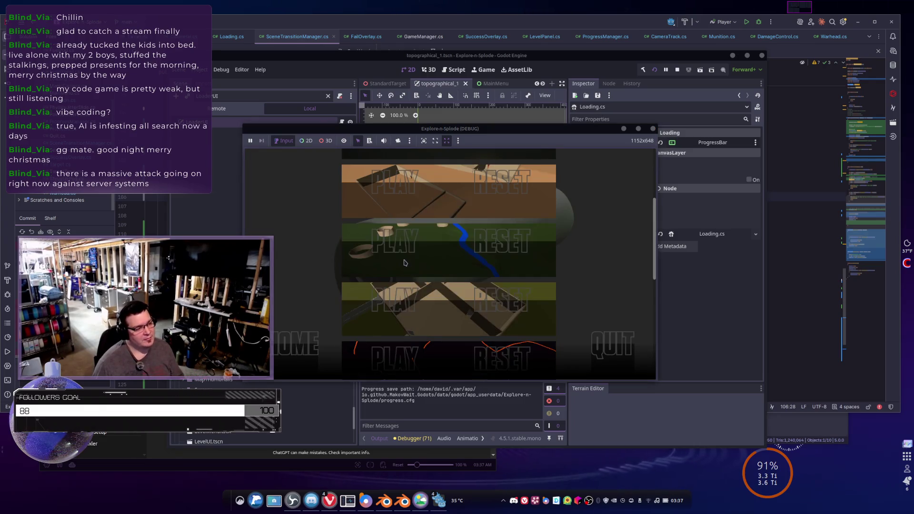
click(388, 332)
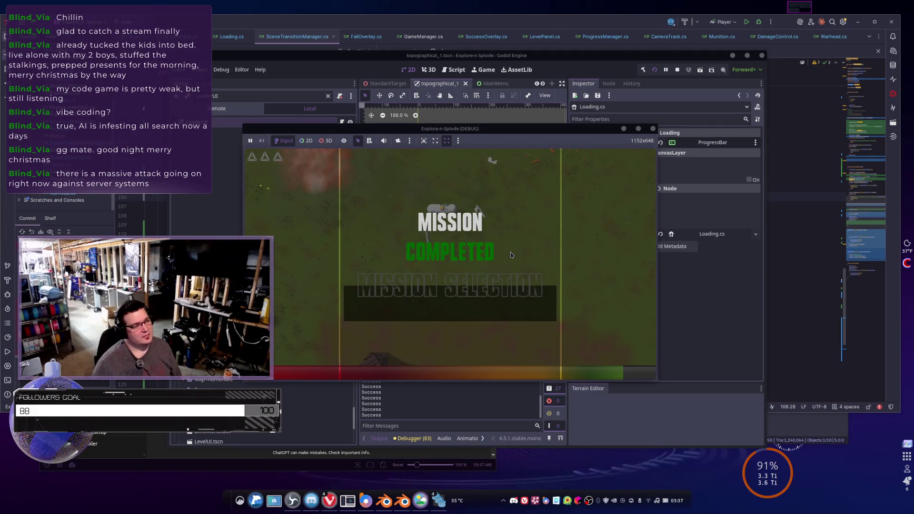
click(431, 286)
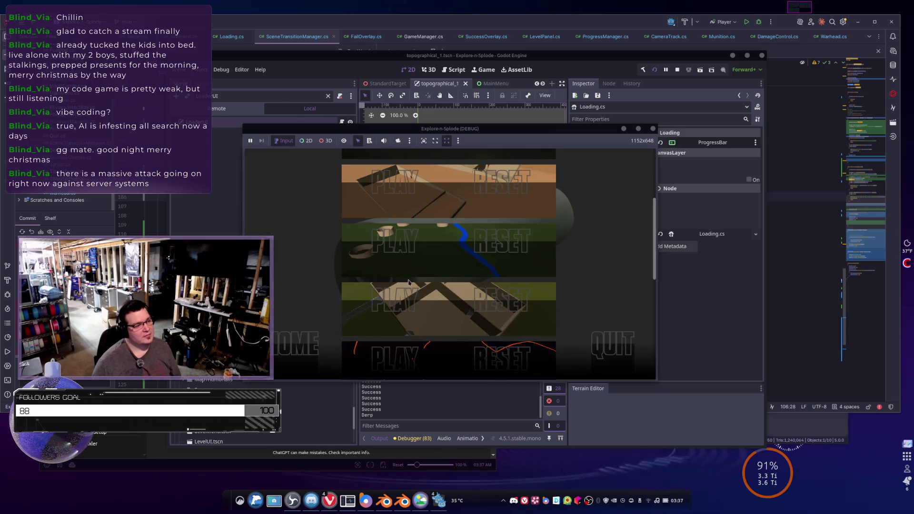
click(419, 254)
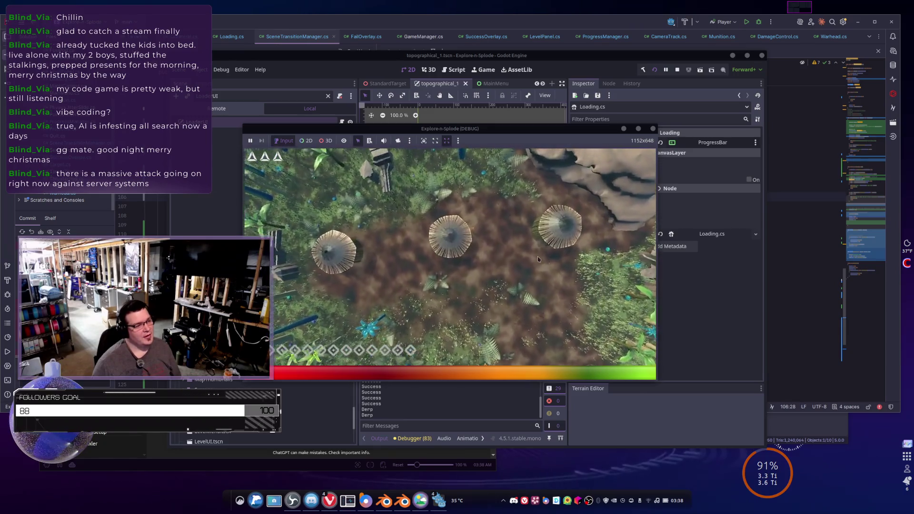
Stop the game and open Desktop > Dev > Explore-n-Splode in the file manager
key(F8)
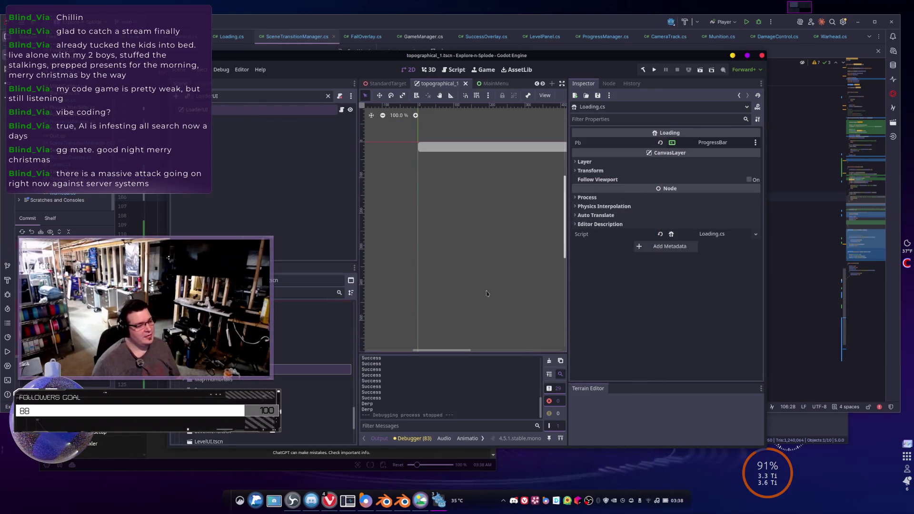
click(256, 501)
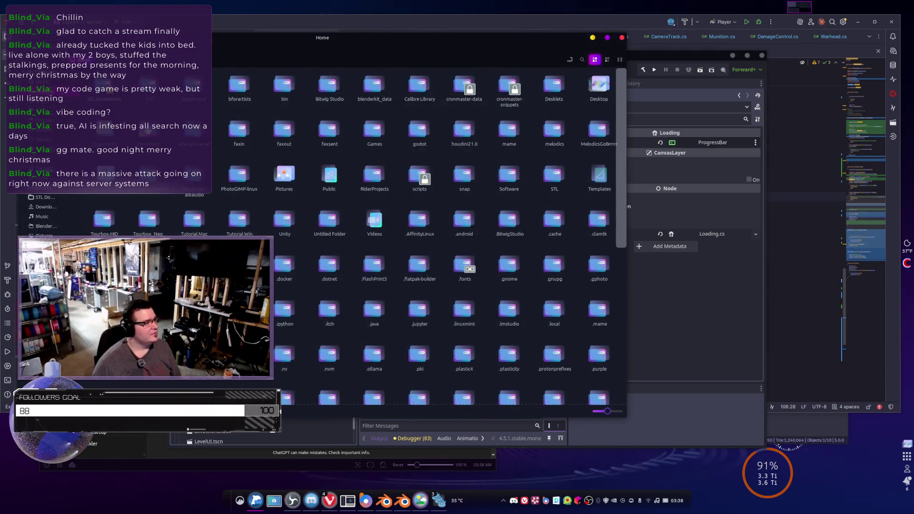
double_click(599, 86)
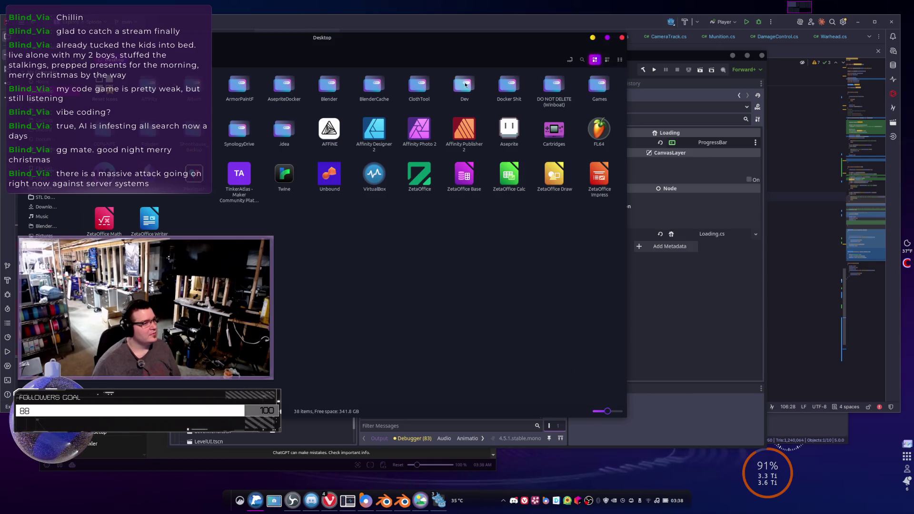
double_click(464, 86)
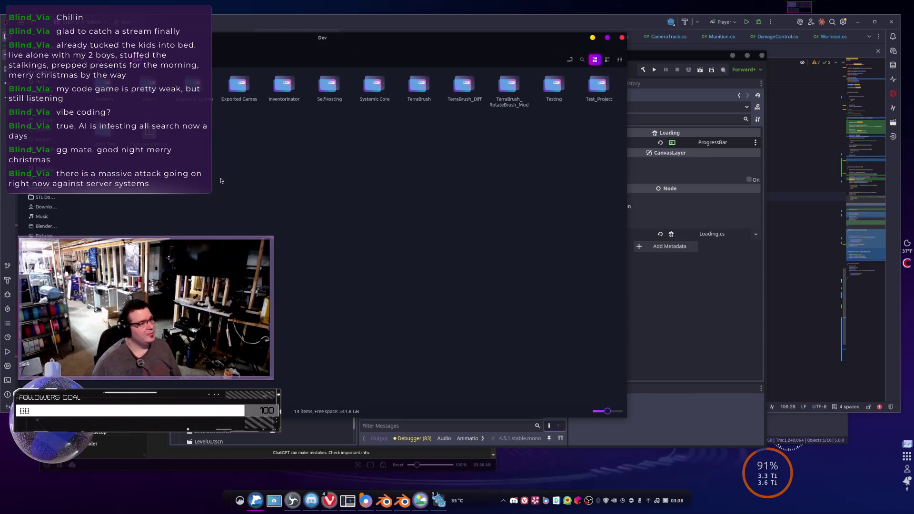
double_click(196, 90)
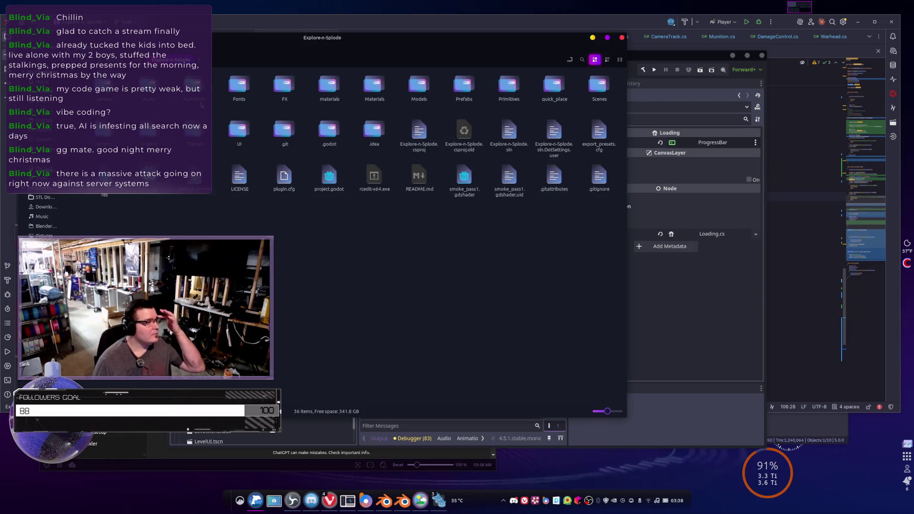
Delete the project's .godot folder and return to Rider
click(327, 124)
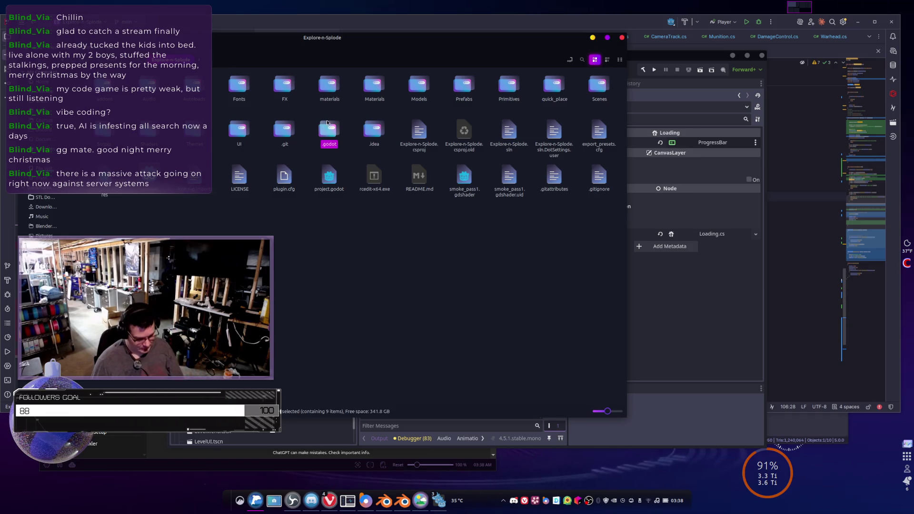
key(Delete)
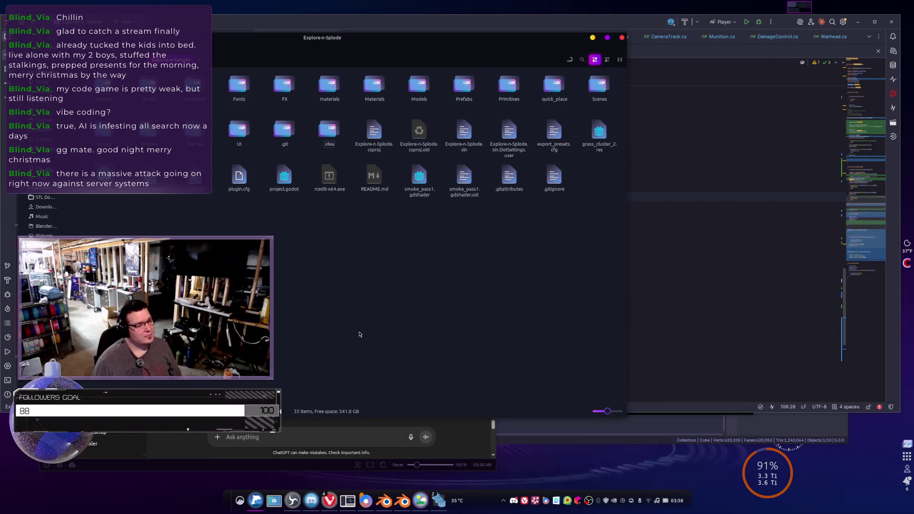
click(438, 500)
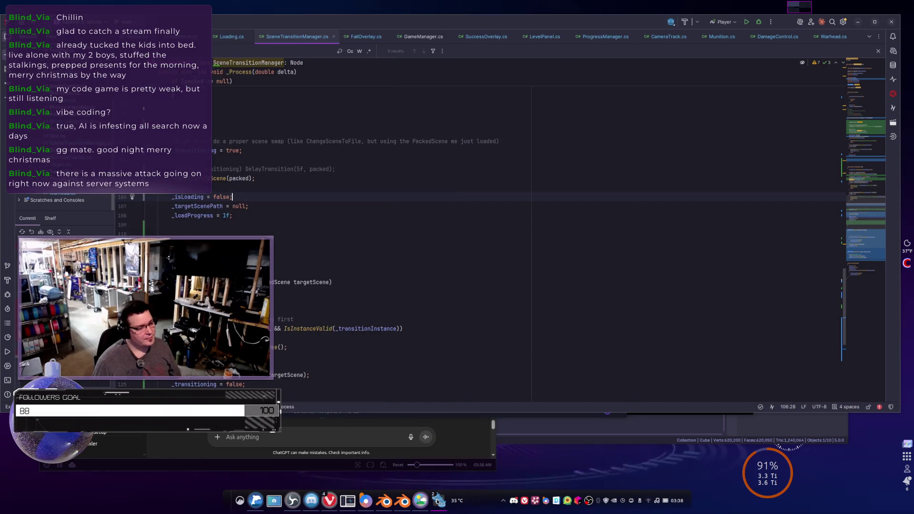
Reopen Explore-n-Splode in Godot, dismiss the materializer addon warning, and save MainMenu.tscn
mouse_move(421, 501)
click(400, 464)
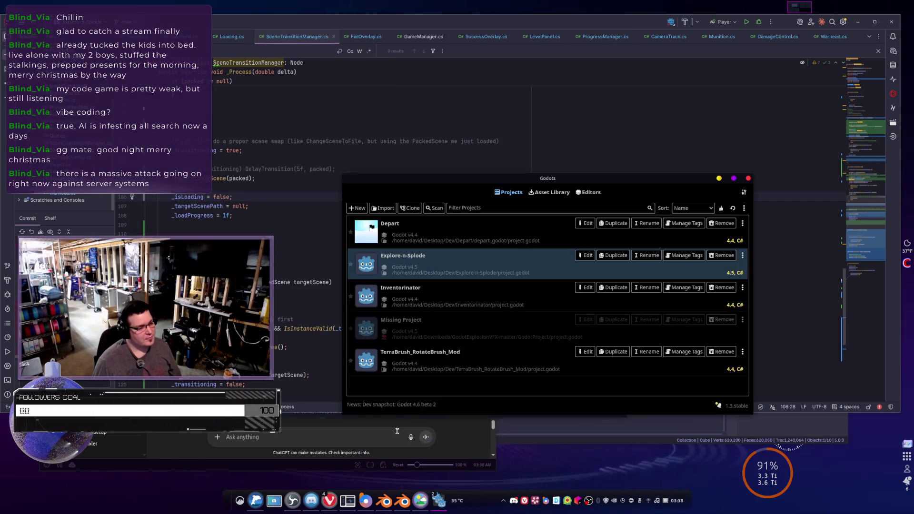
click(413, 261)
double_click(412, 262)
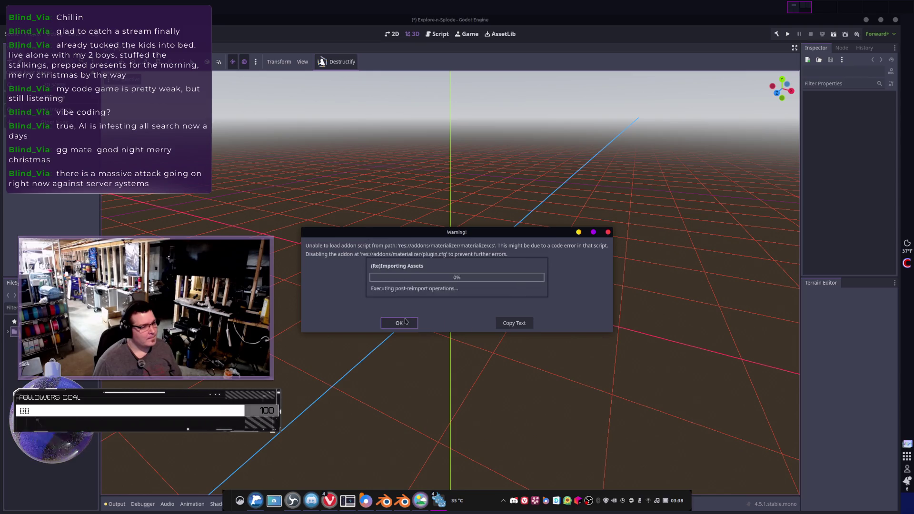
click(405, 322)
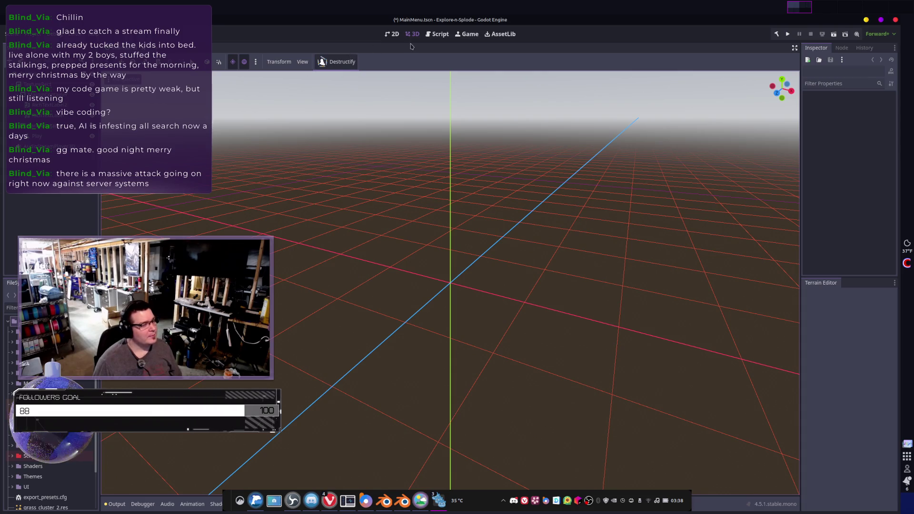
key(ctrl+s)
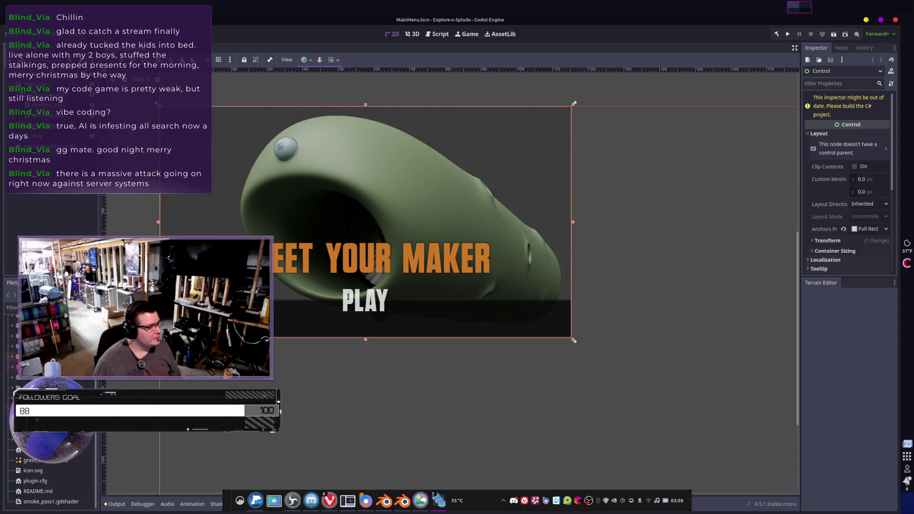
Run the game, start a level from level select, and return to the list after failing
click(787, 33)
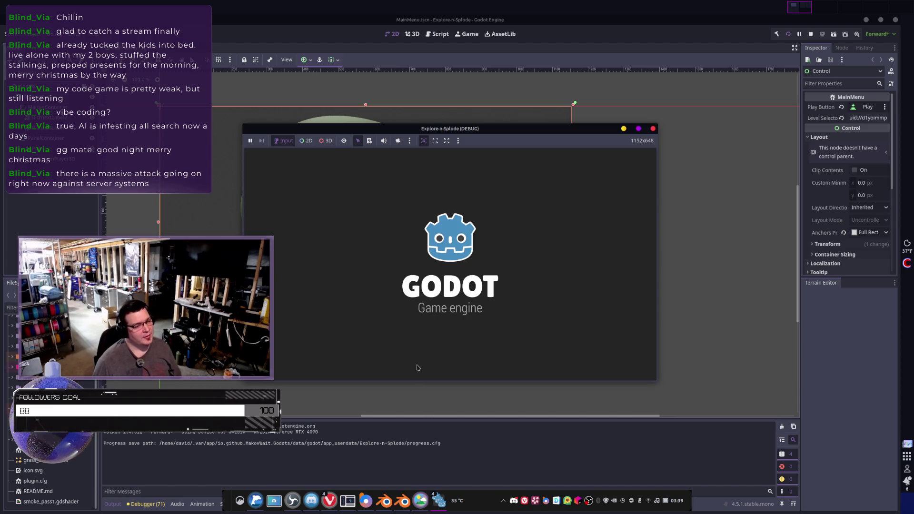
click(436, 351)
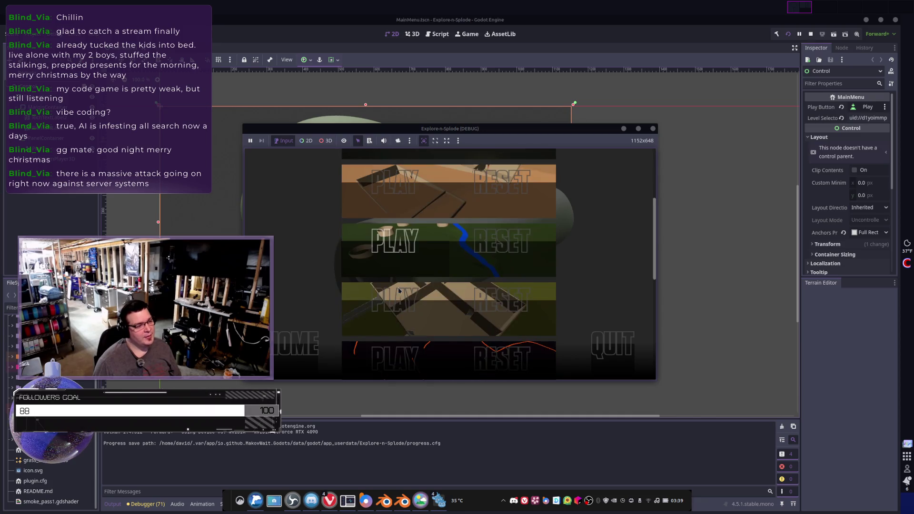
click(395, 323)
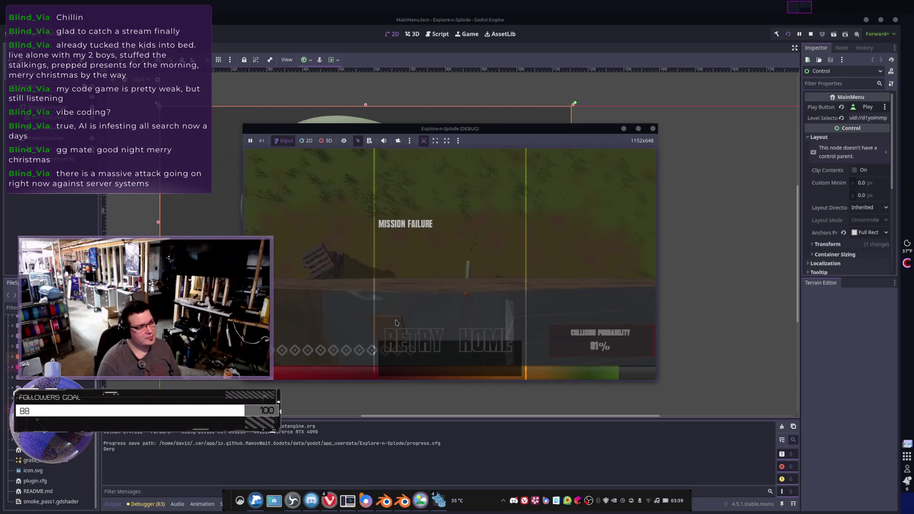
click(409, 343)
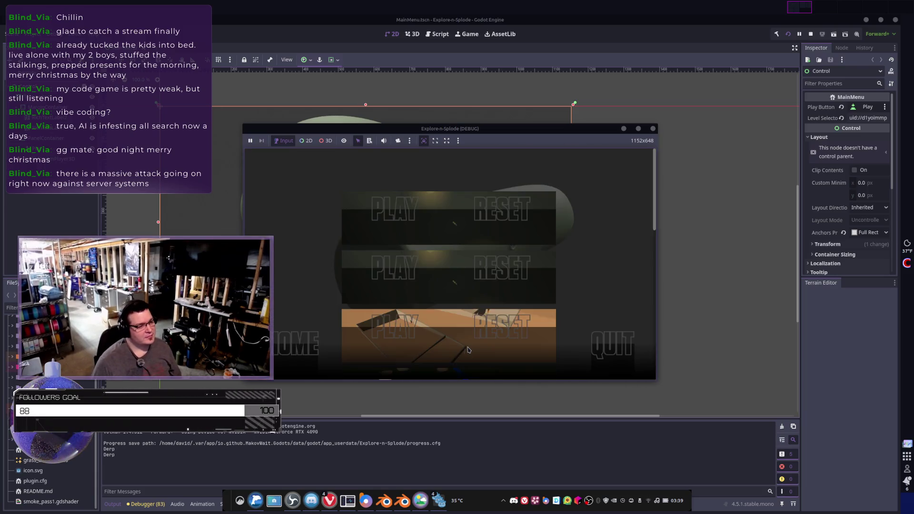
click(417, 268)
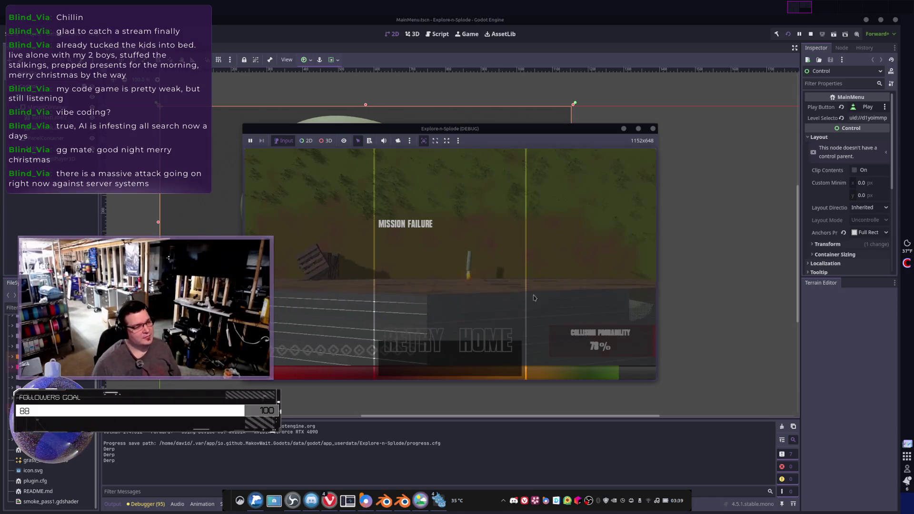
Retry the failed level, go home to the level list, then start the jungle level
click(411, 347)
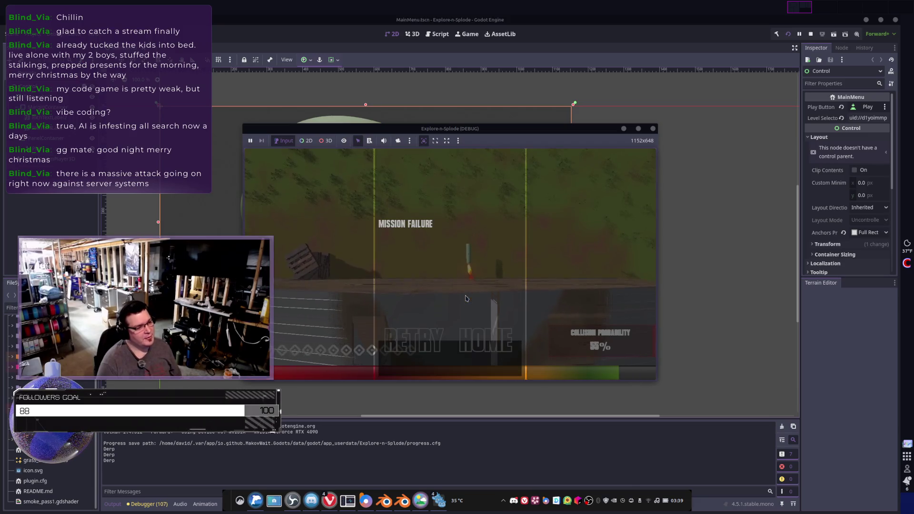
click(493, 340)
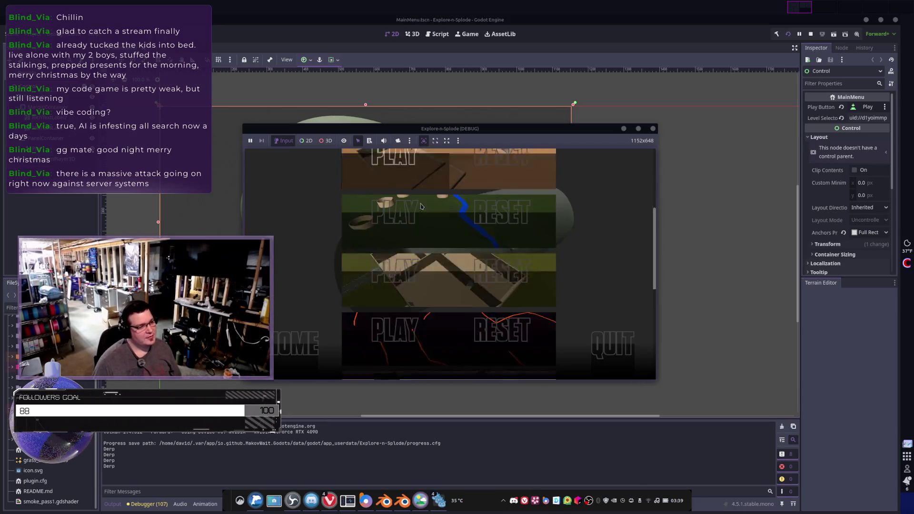
scroll(417, 266, down, 3)
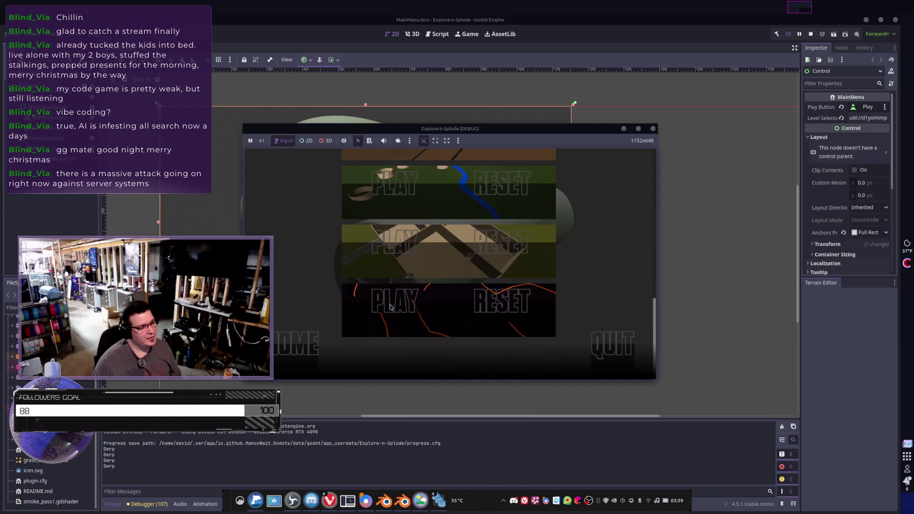
scroll(349, 343, up, 2)
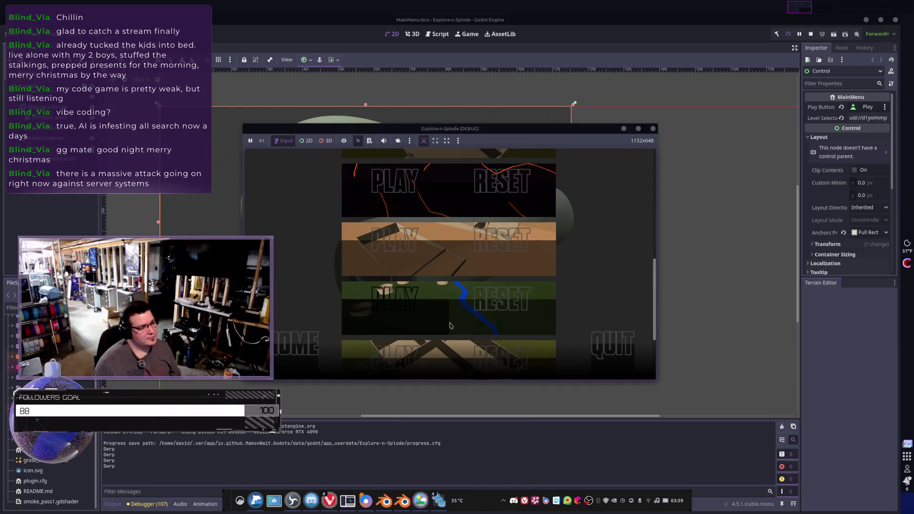
click(506, 323)
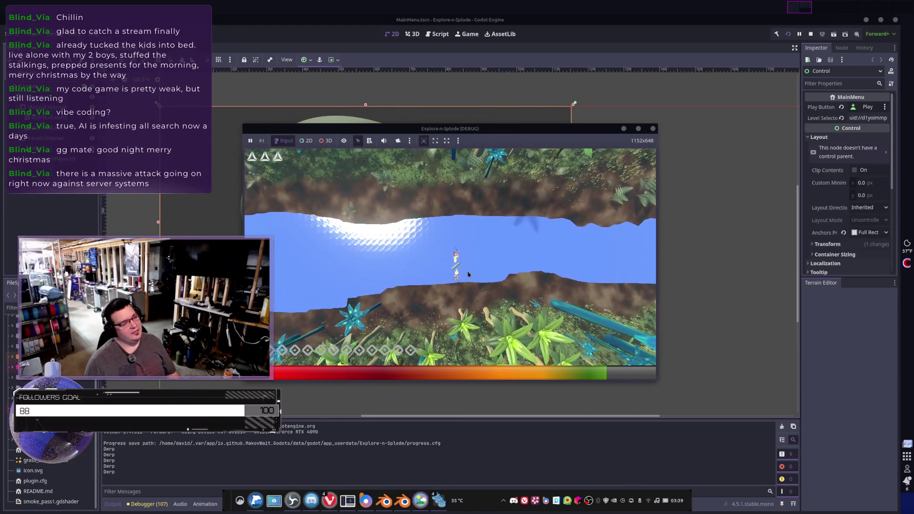
Check GPU load in Mission Center, then stop the debug run with F8
click(348, 501)
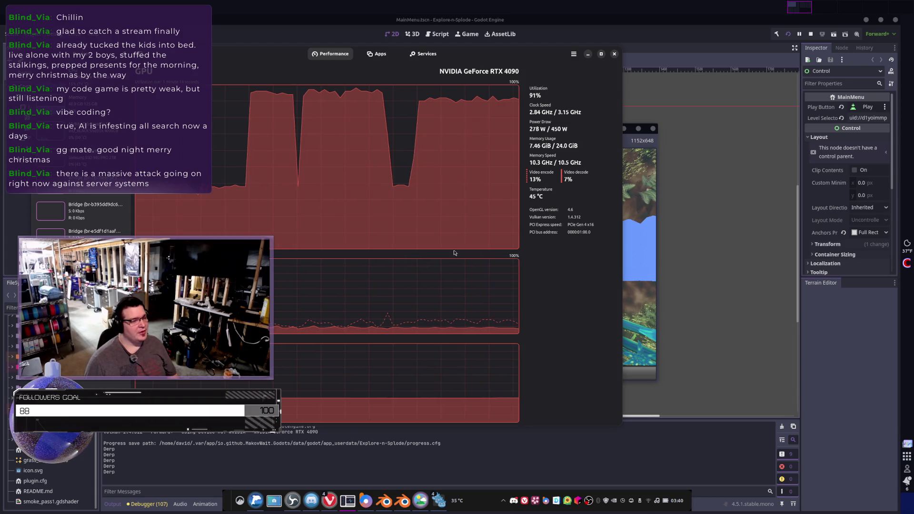
click(631, 285)
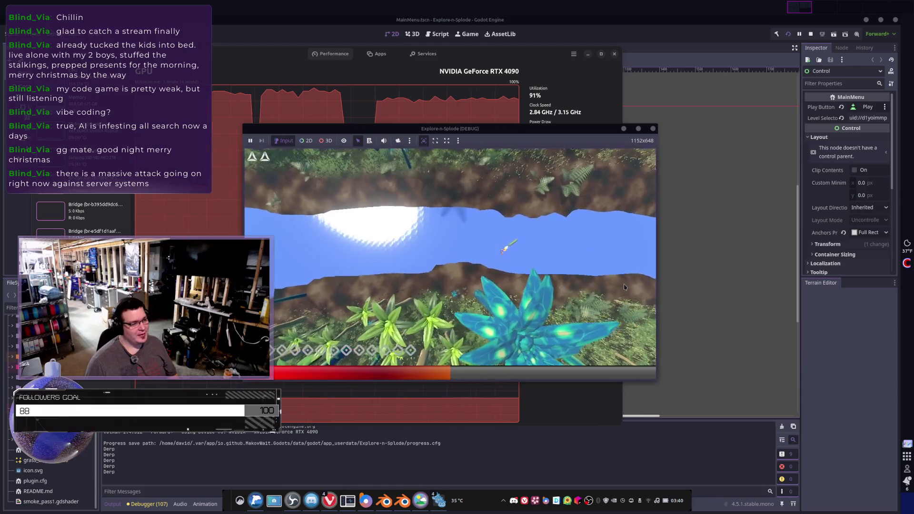
key(F8)
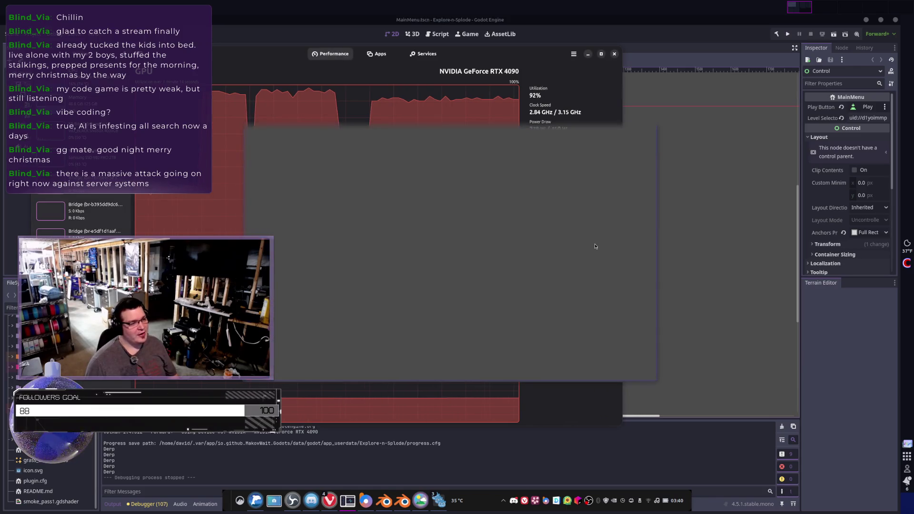
key(alt+Tab)
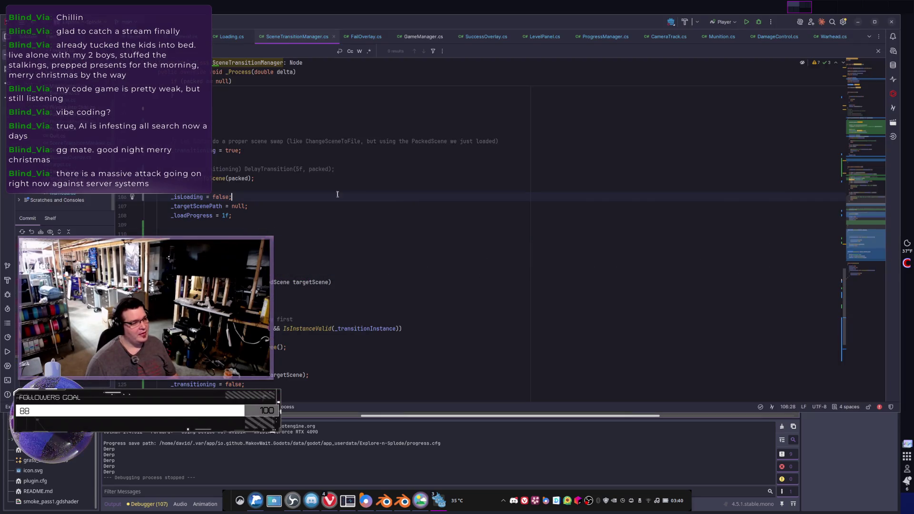
Review the _loadProgress * 100f line on line 80, then close SceneTransitionManager.cs
scroll(323, 180, up, 6)
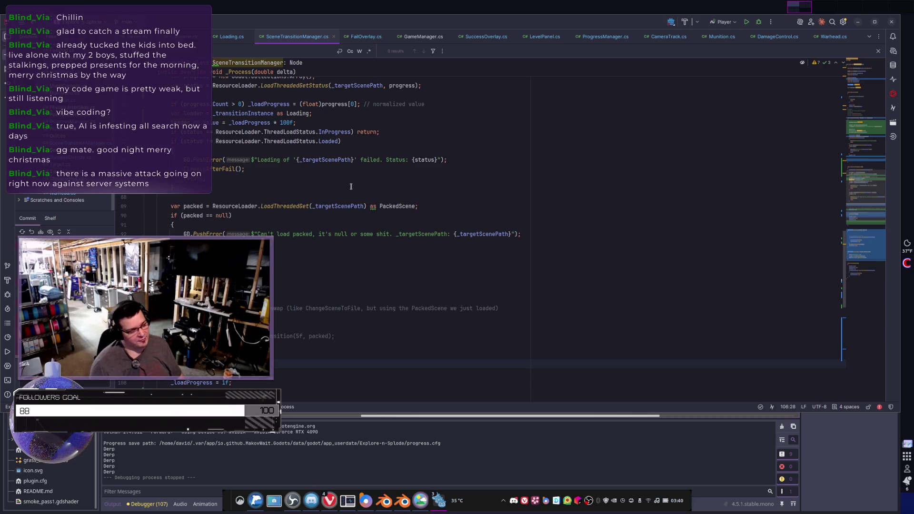
scroll(359, 290, up, 5)
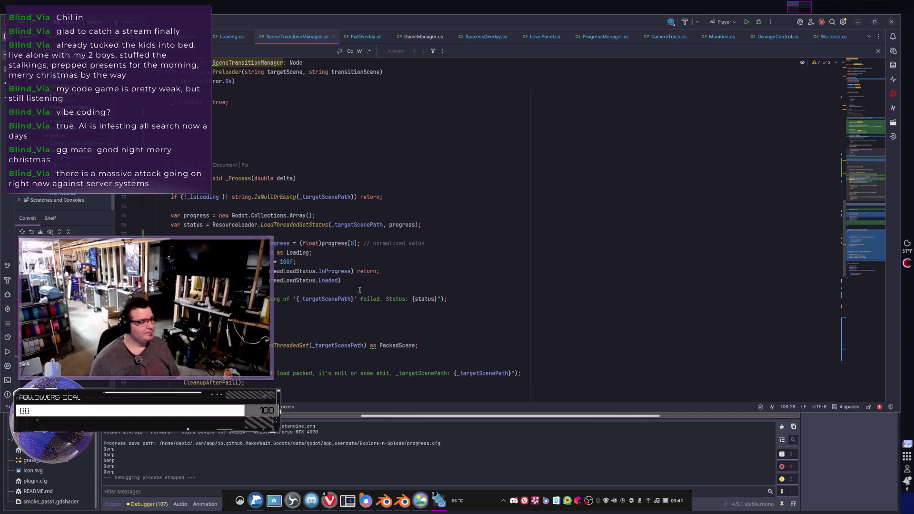
mouse_move(257, 262)
mouse_down()
mouse_move(296, 262)
mouse_move(142, 262)
mouse_up()
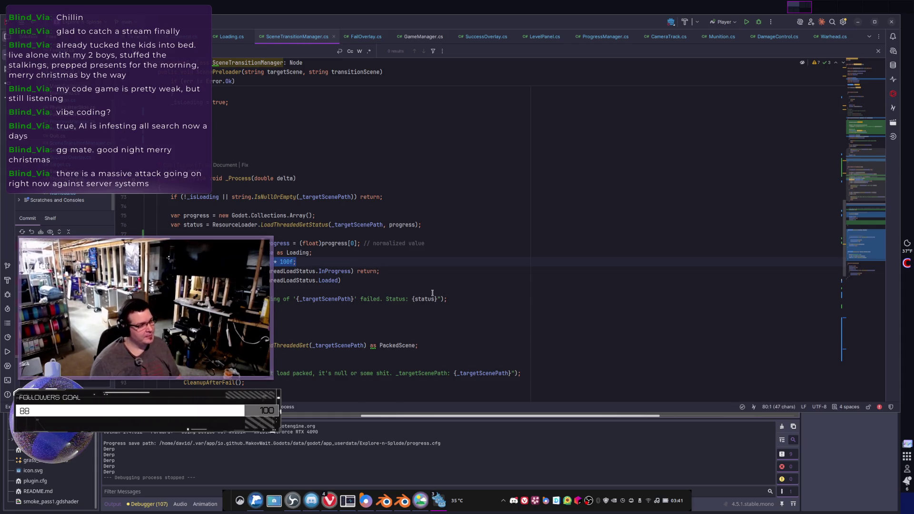
click(334, 40)
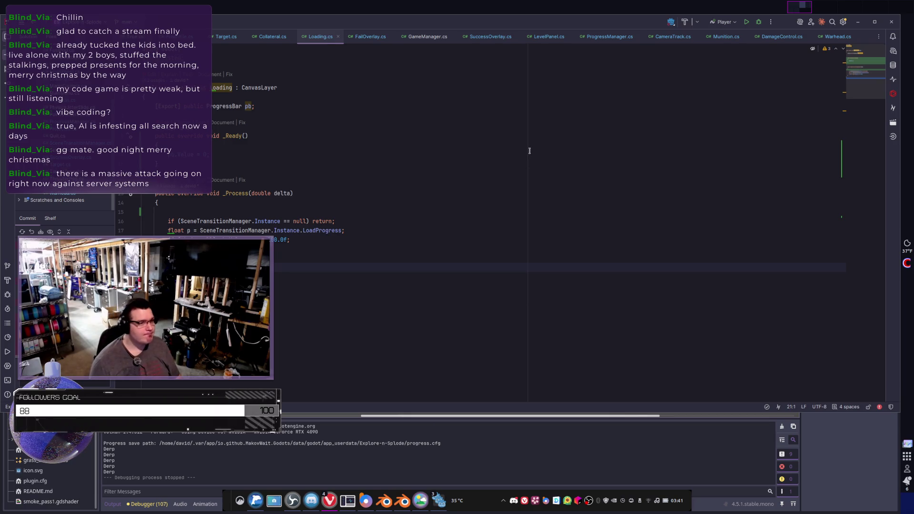
Close the CameraTrack, Munition, LevelPanel, ProgressManager, SuccessOverlay, GameManager and FailOverlay tabs, then return to Godot
key(ctrl+Tab)
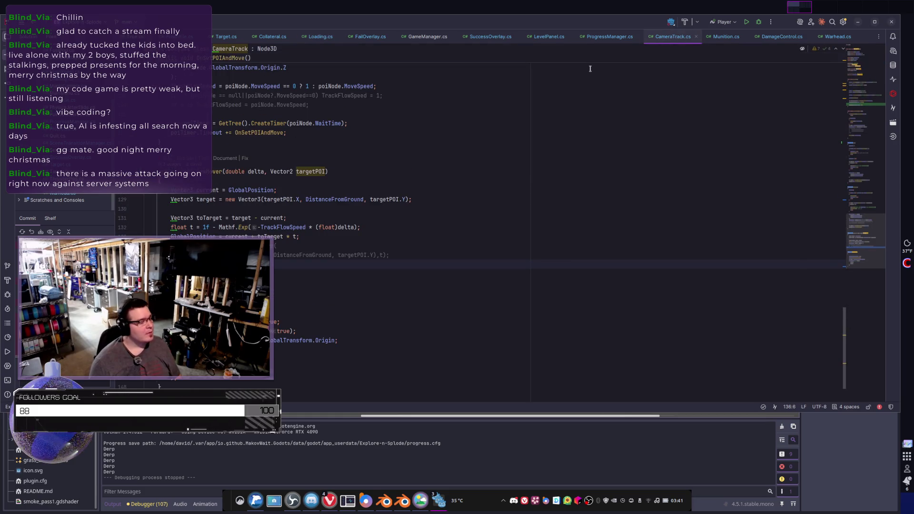
click(696, 37)
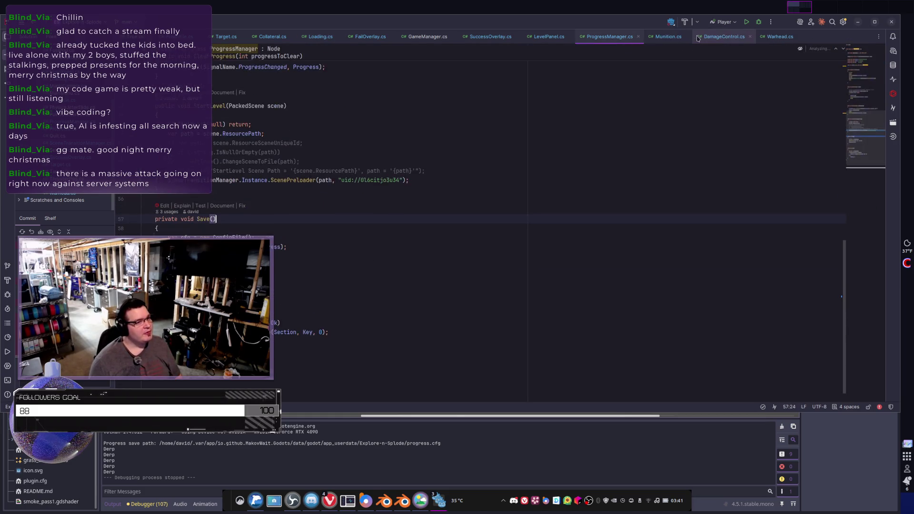
click(686, 36)
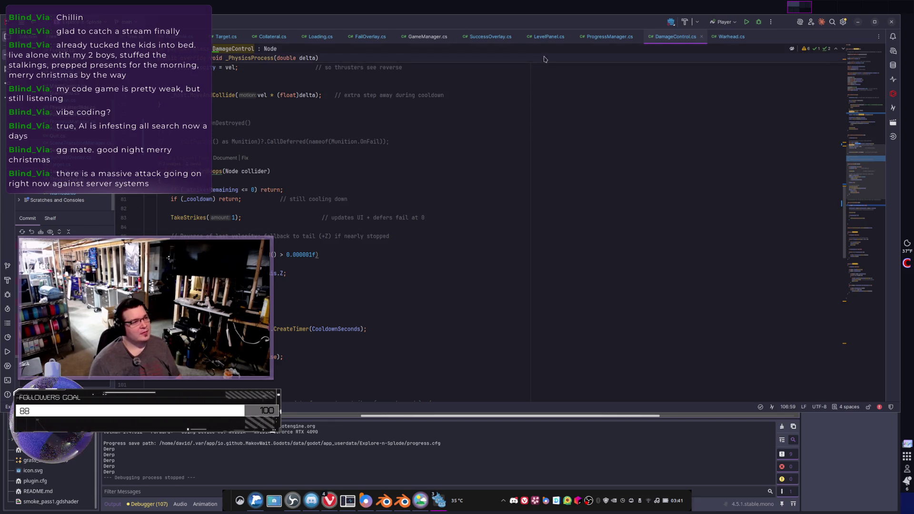
click(549, 37)
click(572, 37)
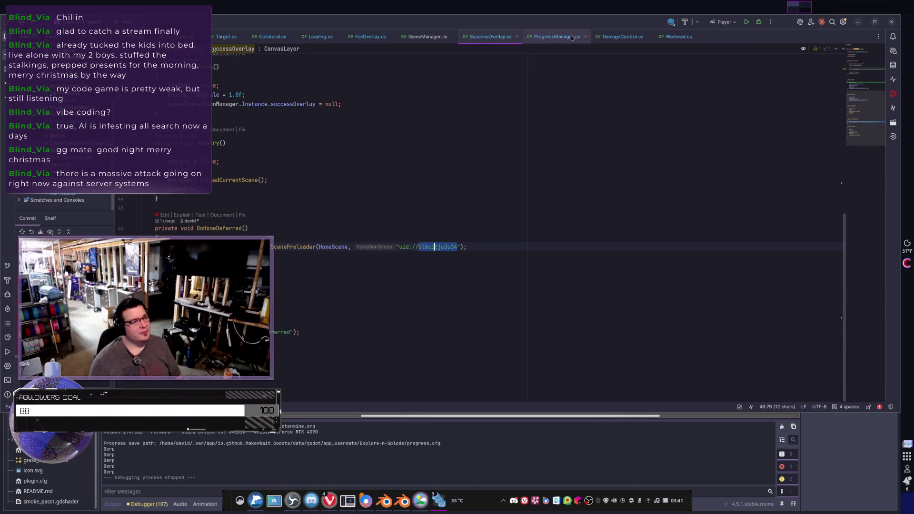
click(572, 37)
click(586, 38)
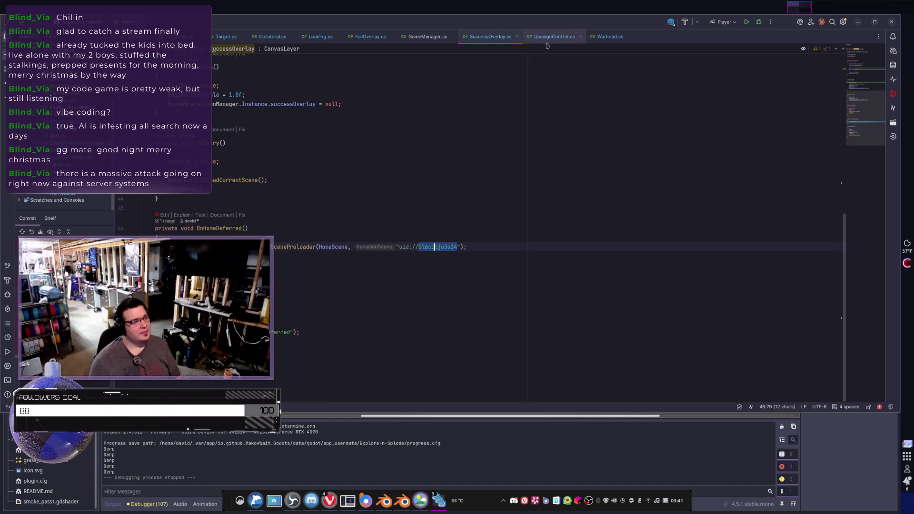
click(516, 37)
click(452, 37)
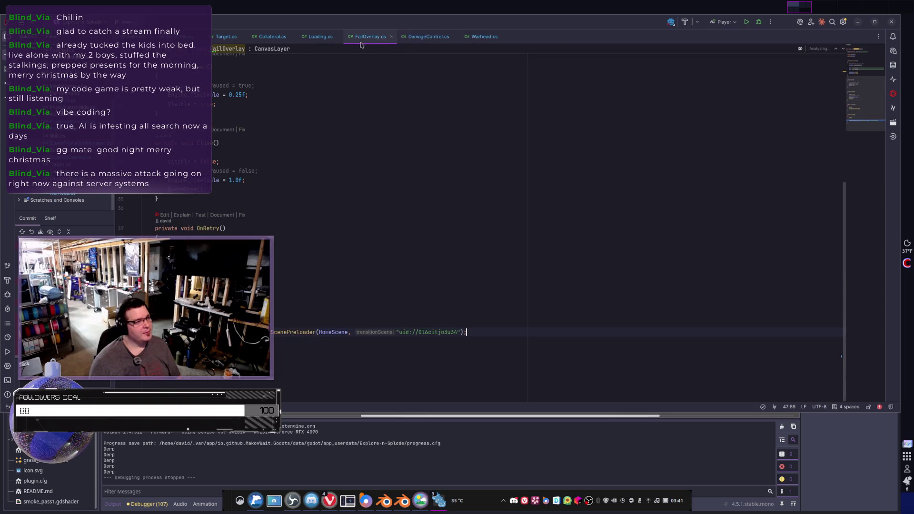
click(391, 36)
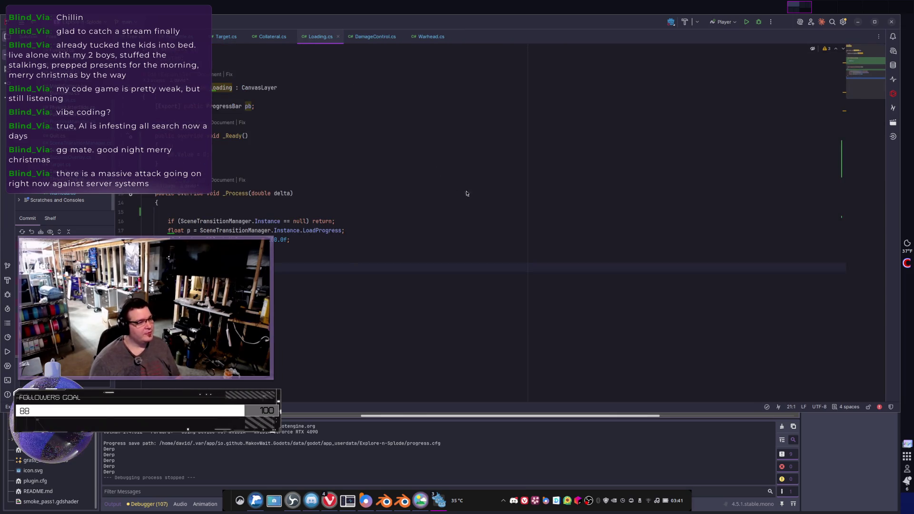
key(alt+Tab)
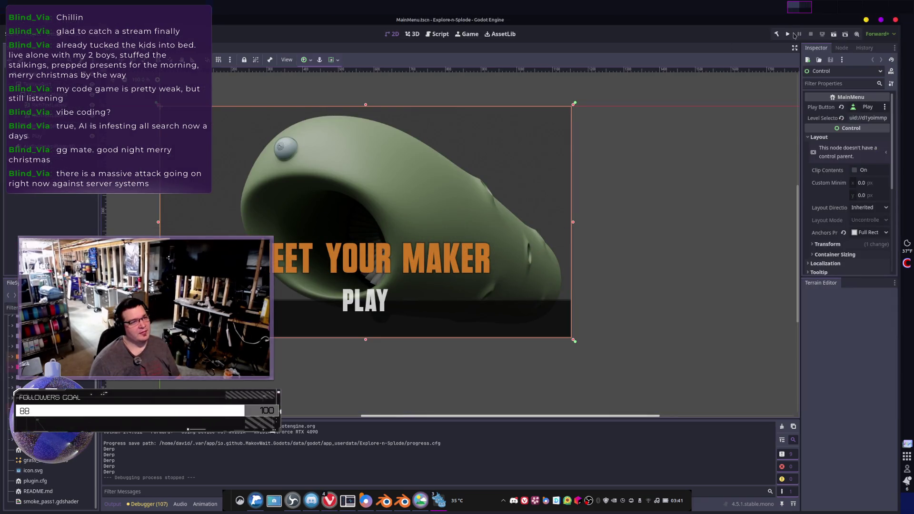
Rebuild and run Explore-n-Splode, then start a level from the main menu's level select
click(790, 34)
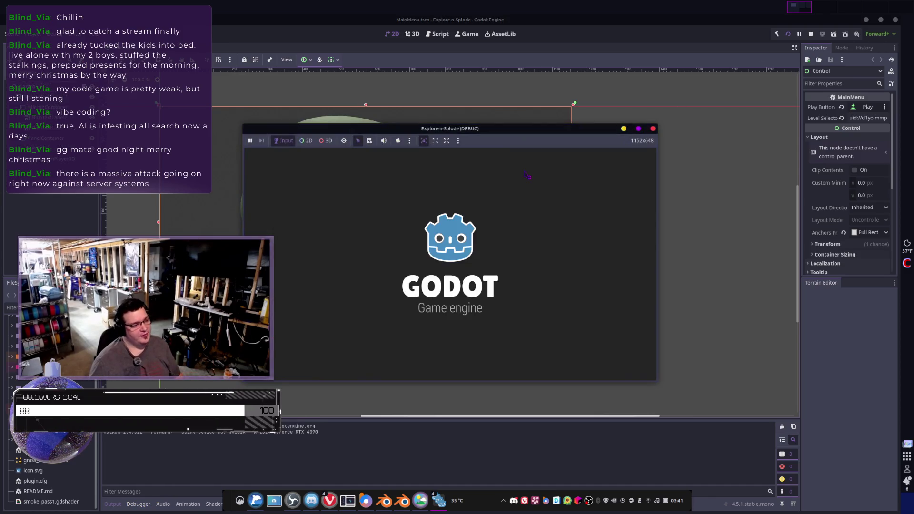
click(424, 141)
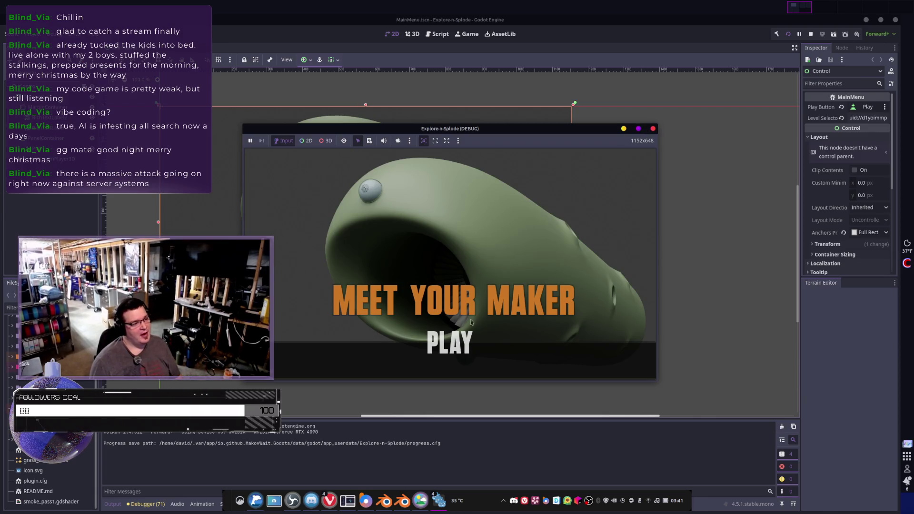
click(445, 366)
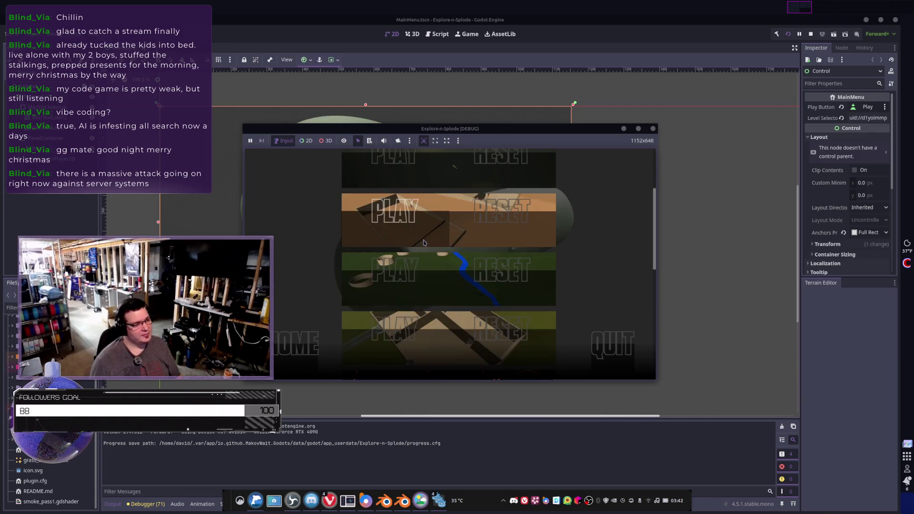
click(512, 225)
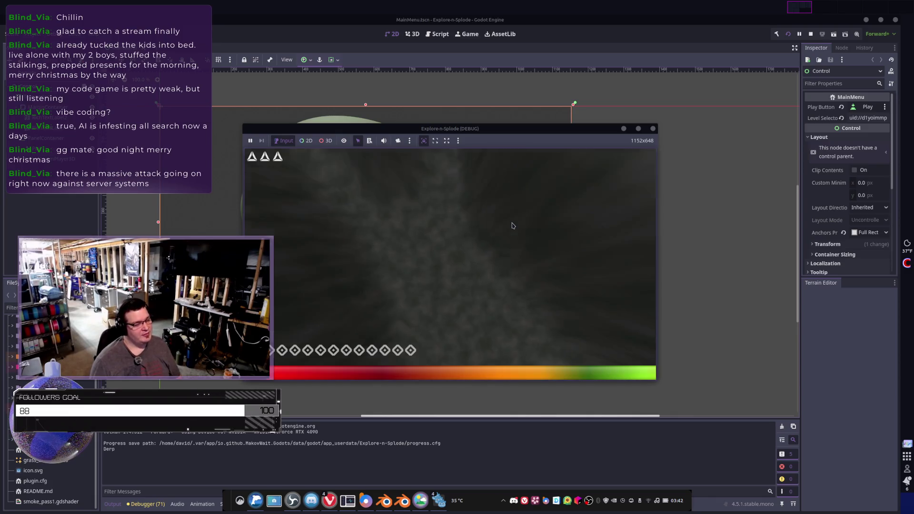
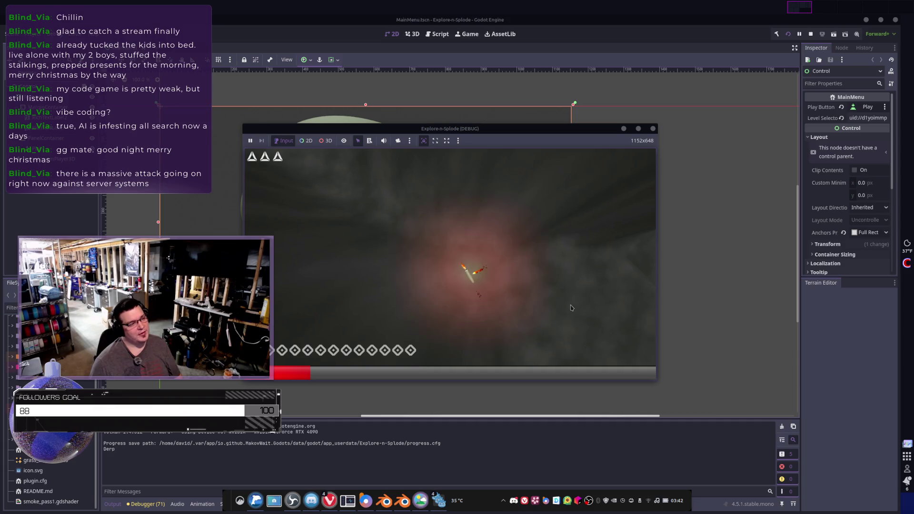
Stop the running game with F8
key(F8)
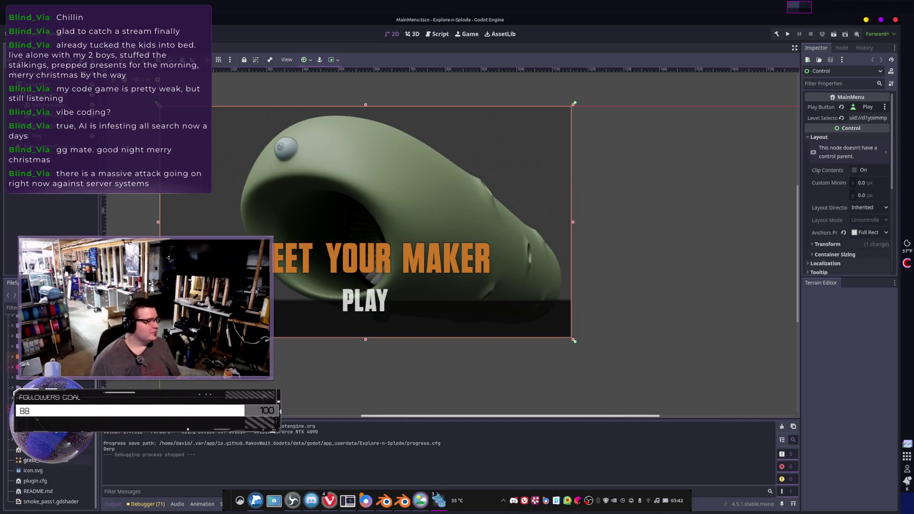
scroll(53, 480, up, 1)
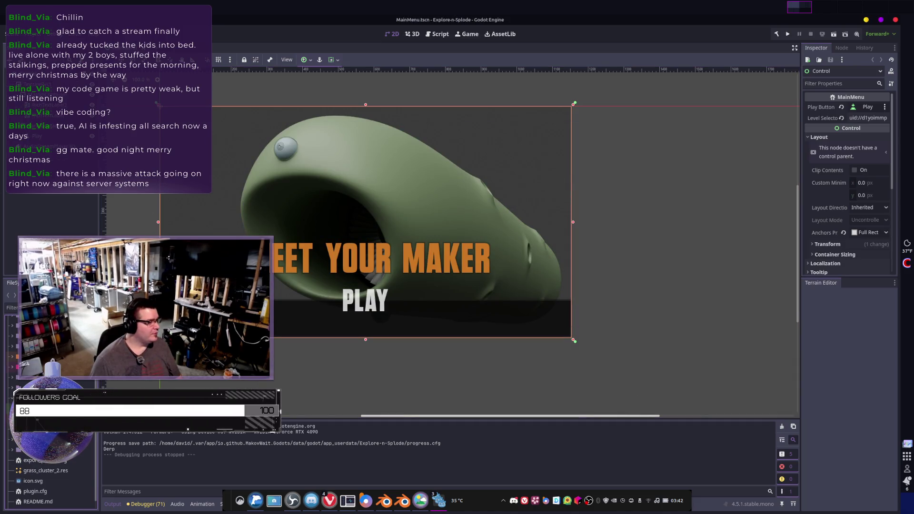
scroll(52, 481, up, 3)
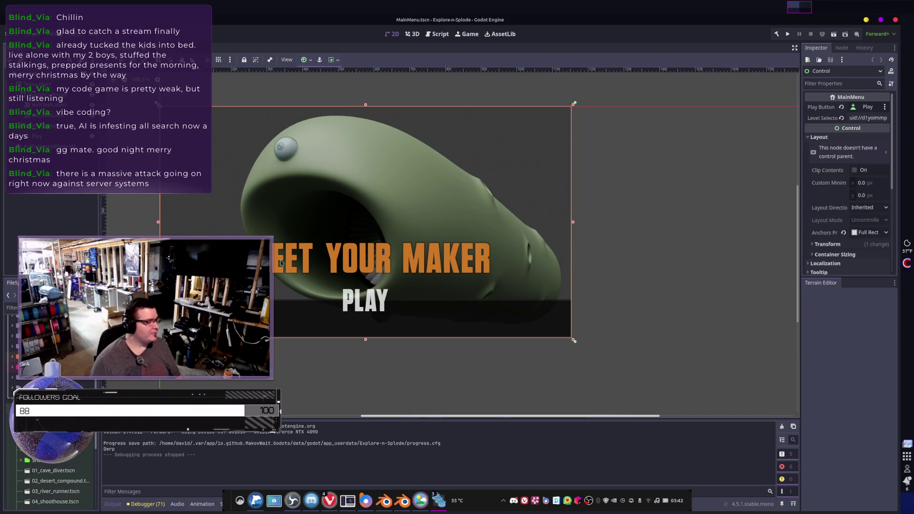
Unmaximize the Godot editor and tile it over the right side beside the code editor
mouse_move(554, 19)
mouse_down()
mouse_move(564, 69)
mouse_move(534, 71)
mouse_move(762, 150)
mouse_move(707, 143)
mouse_move(726, 147)
mouse_up()
key(super+Return)
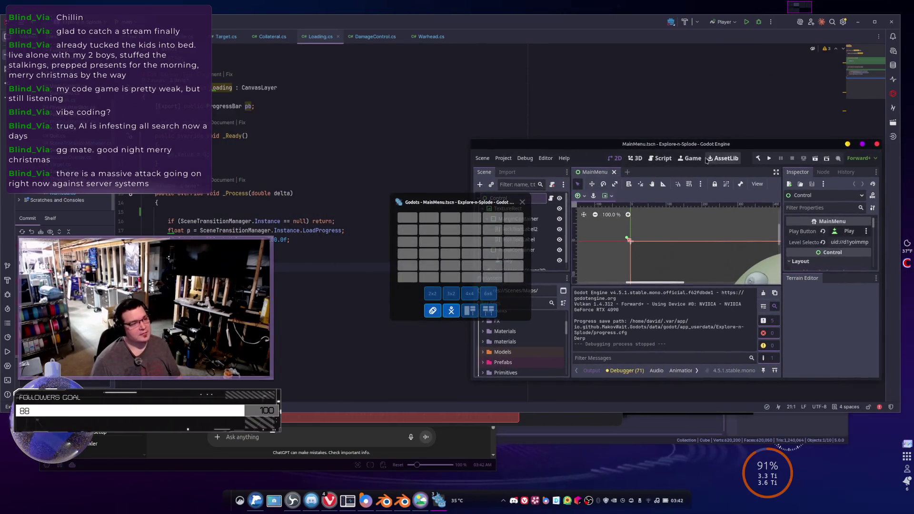
click(513, 218)
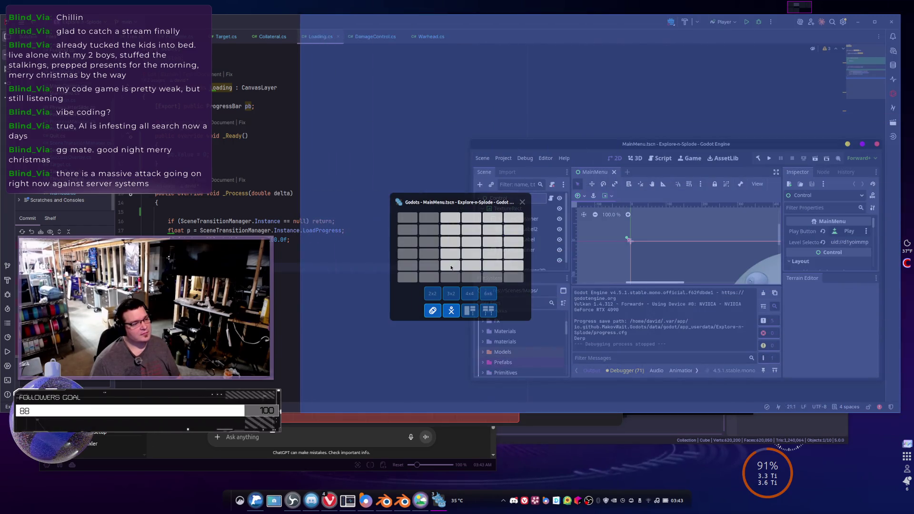
click(454, 272)
scroll(354, 362, down, 4)
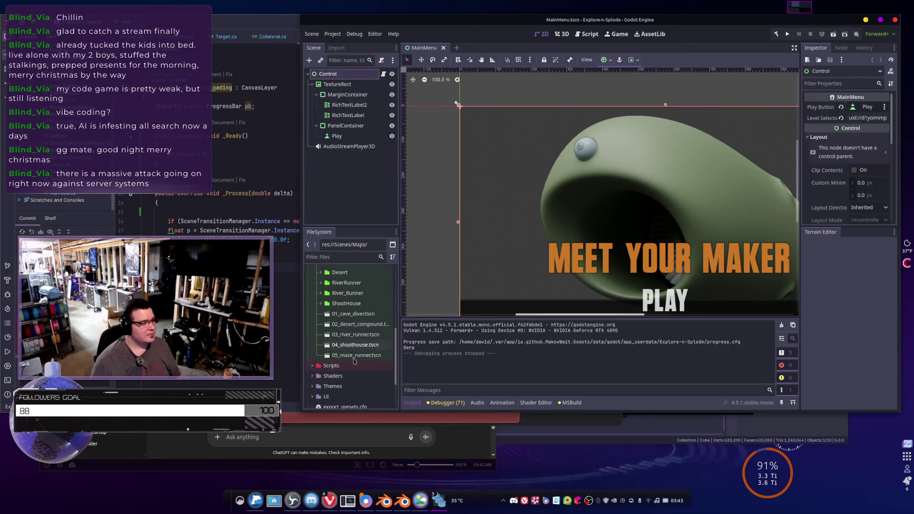
Open 01_cave_diver.tscn, select TerraBrush and update the terrain so the cave appears
click(345, 315)
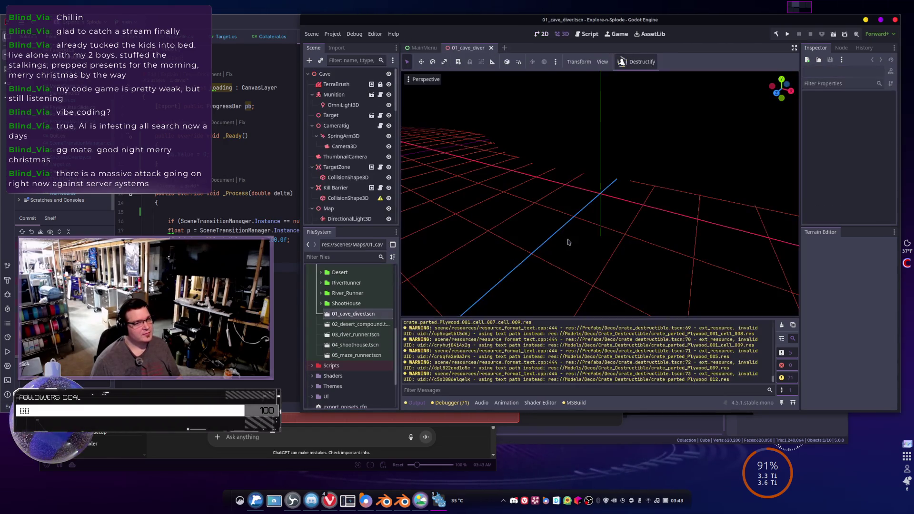
click(562, 181)
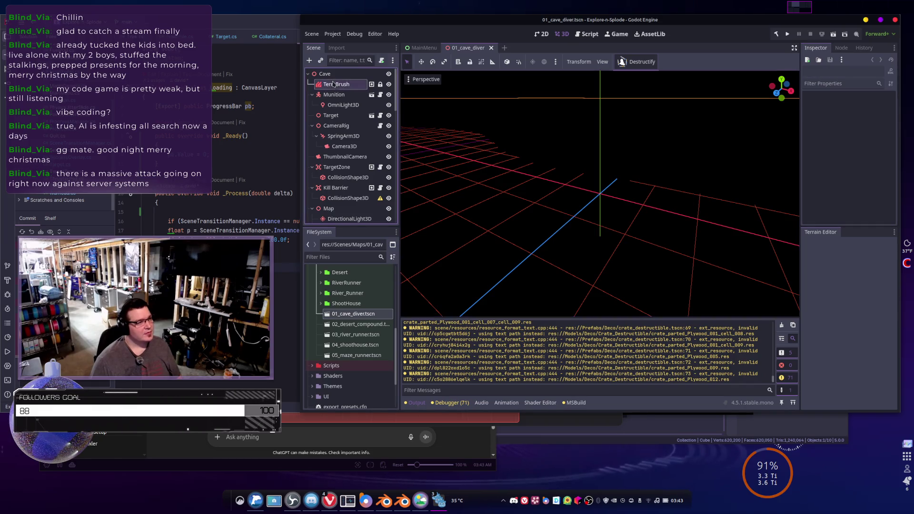
click(696, 63)
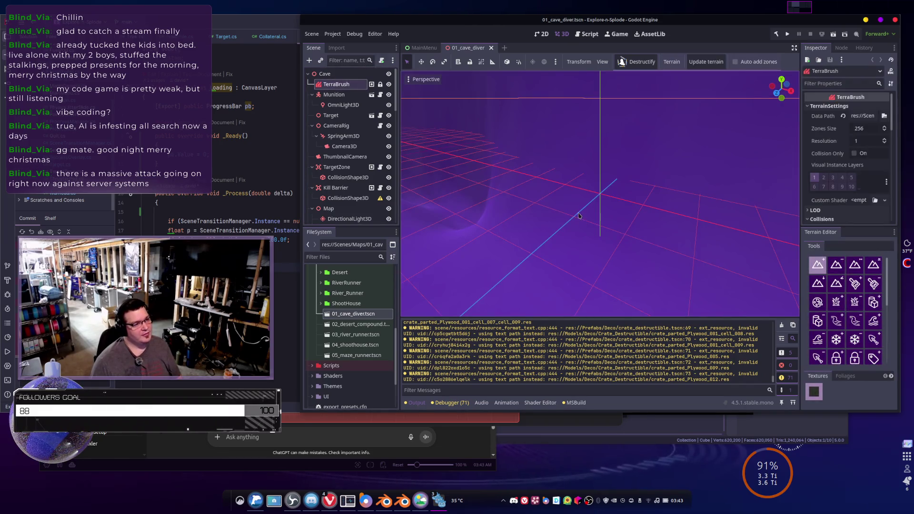
mouse_move(550, 210)
mouse_down()
mouse_move(590, 252)
mouse_move(588, 223)
mouse_move(542, 251)
mouse_move(428, 286)
mouse_move(599, 209)
mouse_move(622, 218)
mouse_move(596, 210)
mouse_move(599, 225)
mouse_move(522, 177)
mouse_up()
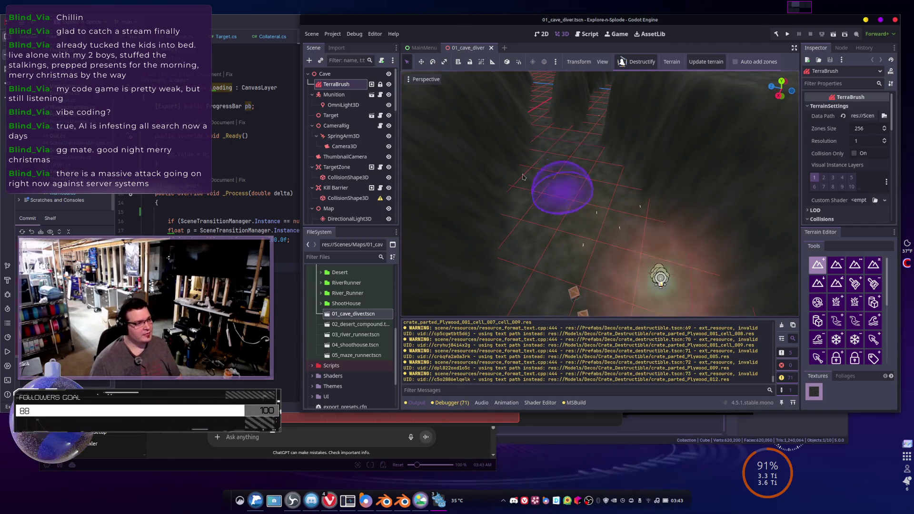
Move the CameraRig with the gizmo to X -195.1, Y 48.09, Z 19.733
double_click(343, 127)
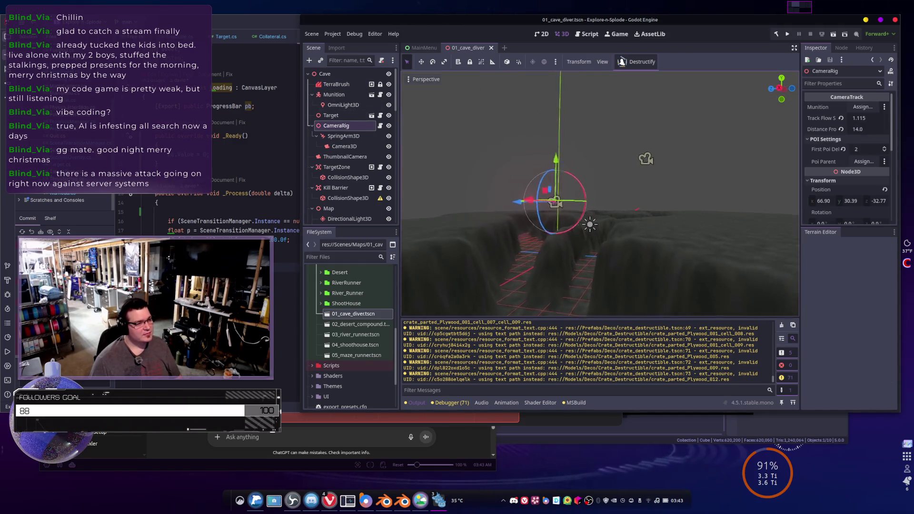
drag(600, 193, 595, 157)
drag(561, 188, 532, 191)
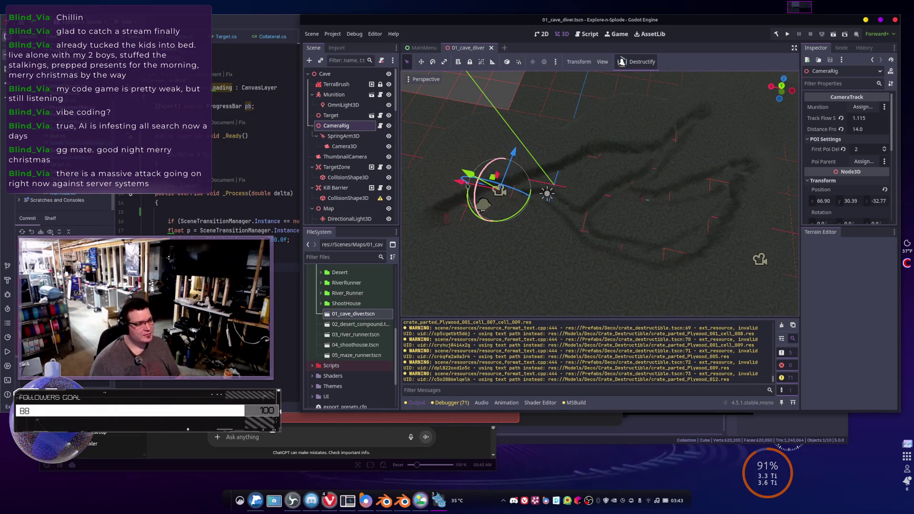
mouse_move(535, 185)
mouse_down()
mouse_move(454, 184)
mouse_move(645, 205)
mouse_move(610, 193)
mouse_up()
key(ctrl+z)
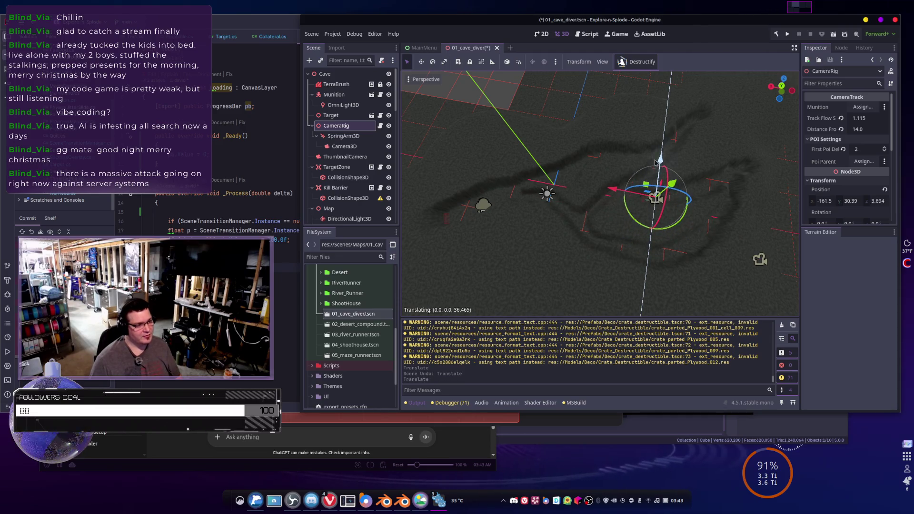
drag(656, 162, 656, 162)
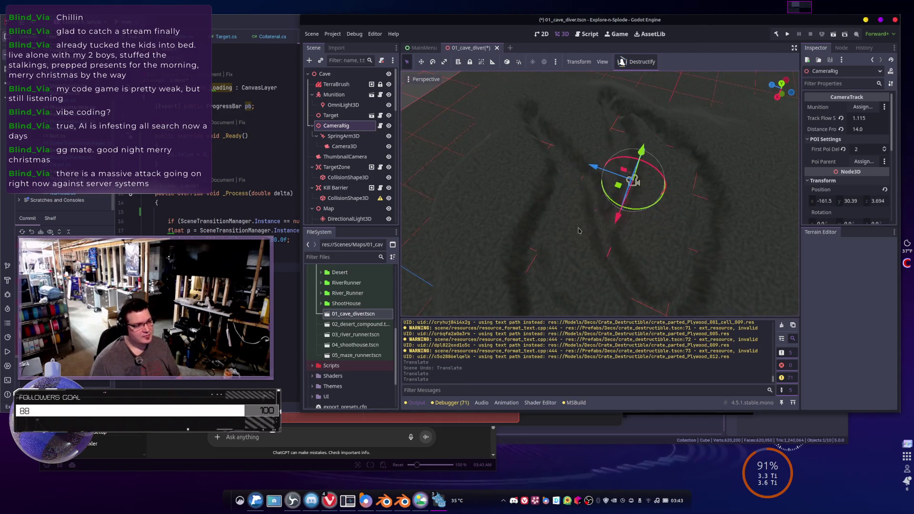
drag(637, 174, 643, 158)
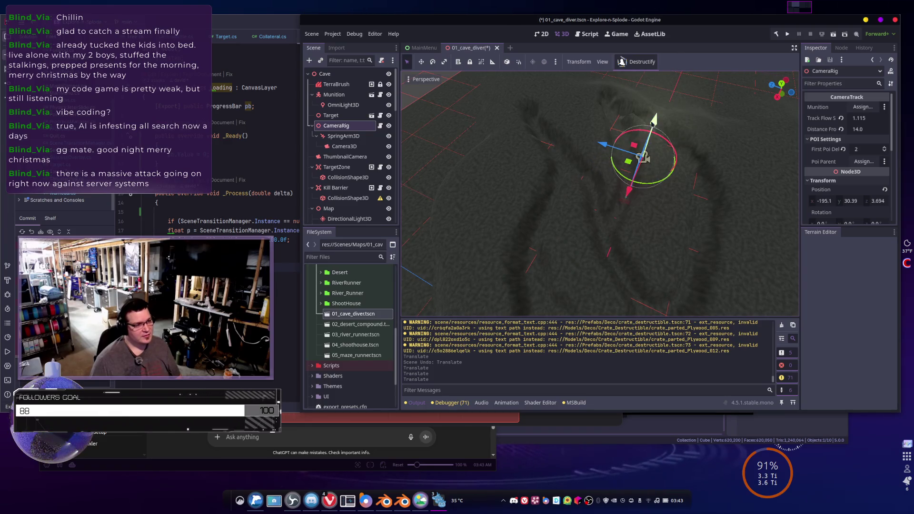
drag(657, 104, 657, 104)
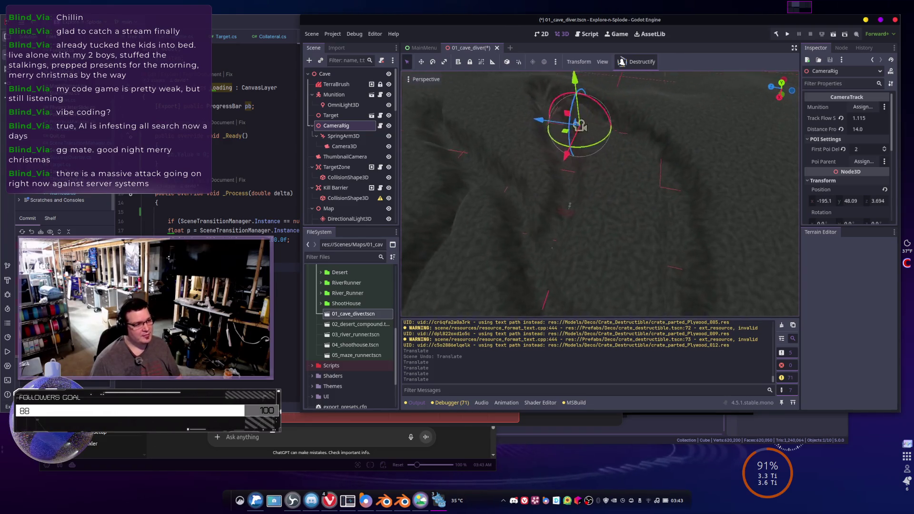
drag(580, 172, 653, 151)
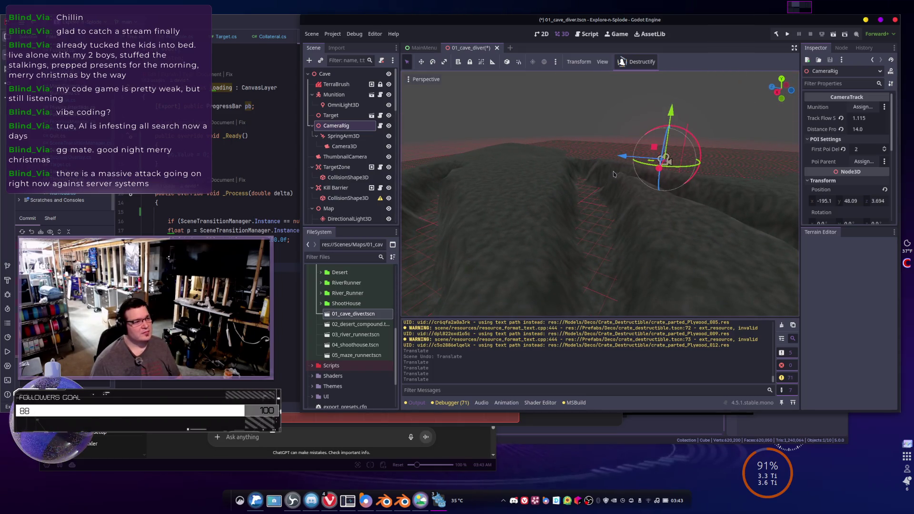
drag(572, 154, 571, 153)
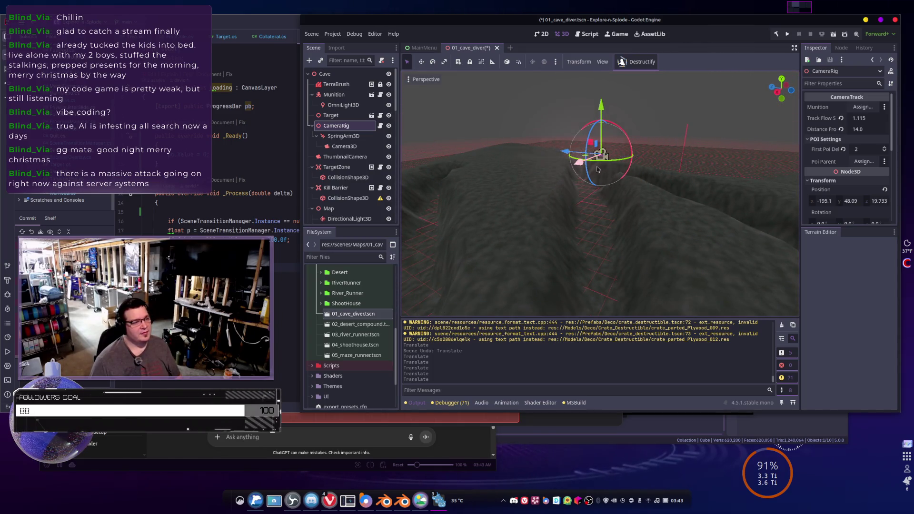
mouse_move(653, 226)
mouse_down()
mouse_move(593, 241)
mouse_move(577, 200)
mouse_move(622, 157)
mouse_move(652, 270)
mouse_move(515, 206)
mouse_move(552, 179)
mouse_up()
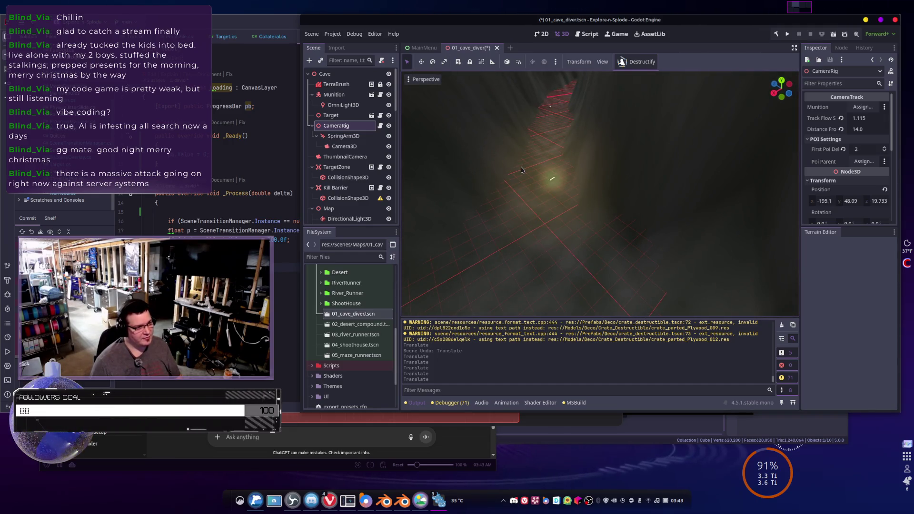
Reposition the RigidBody3D14 glow stick in the cave, then save and run the project
click(552, 183)
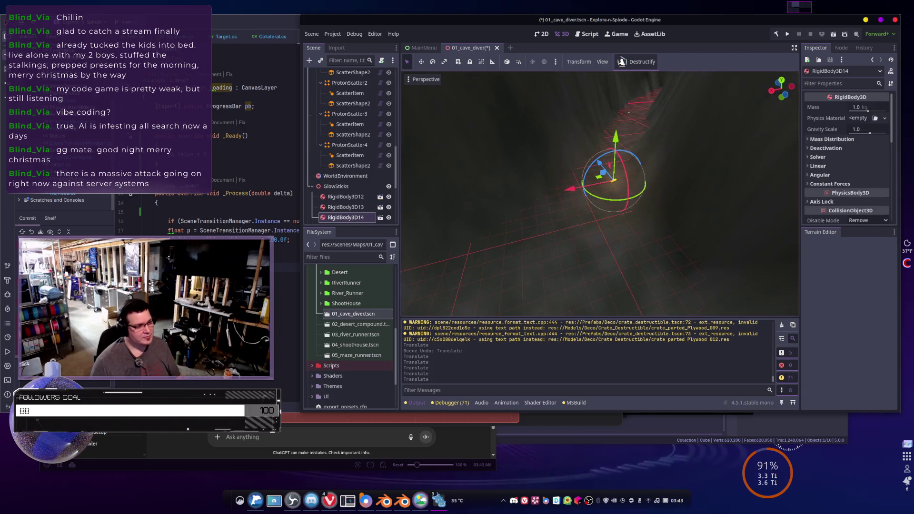
mouse_move(586, 190)
mouse_down()
mouse_move(604, 196)
mouse_move(600, 181)
mouse_move(682, 183)
mouse_up()
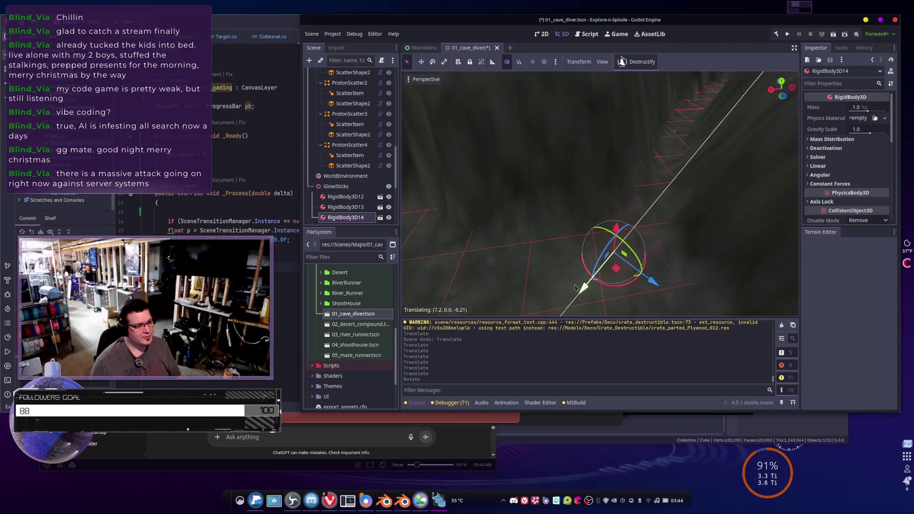
scroll(602, 231, up, 5)
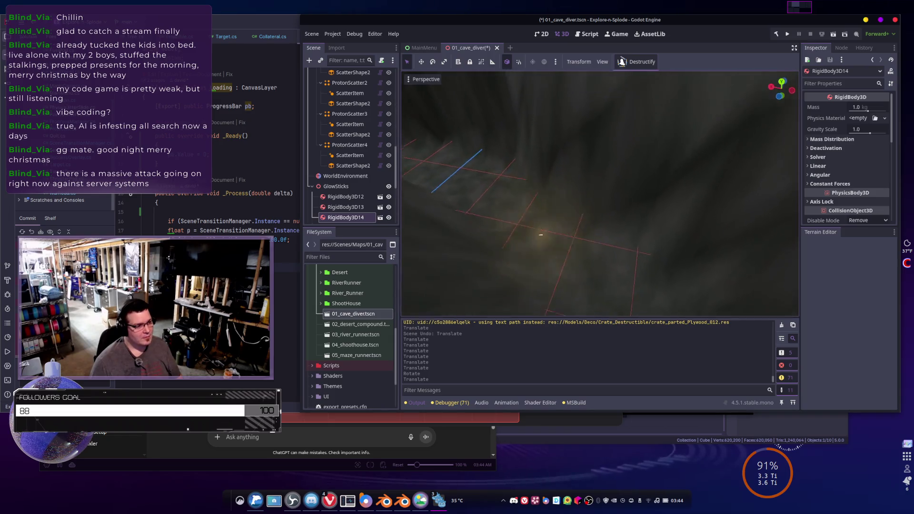
scroll(600, 192, down, 5)
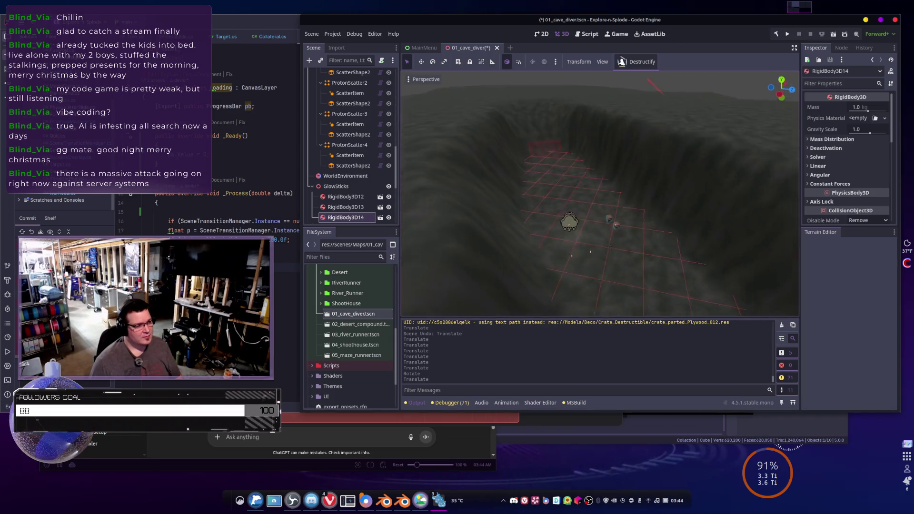
key(f)
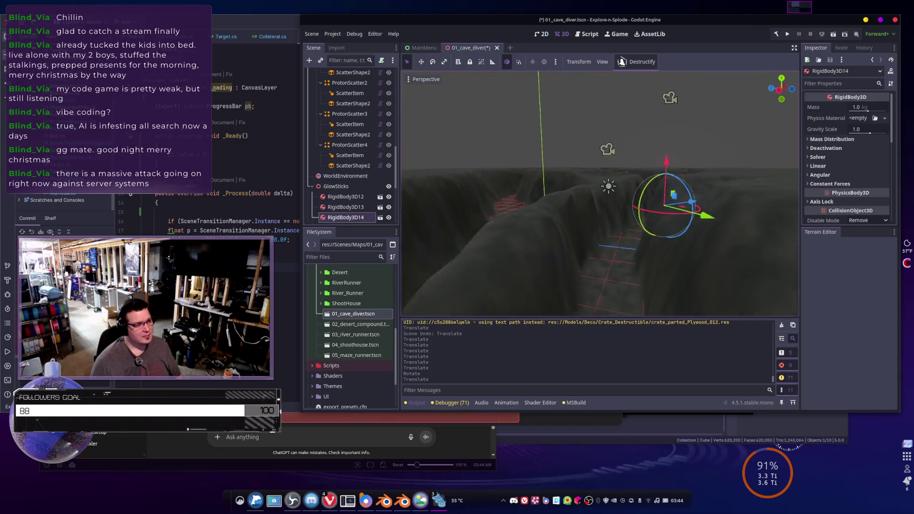
mouse_move(632, 277)
mouse_down()
mouse_move(620, 222)
mouse_move(623, 267)
mouse_up()
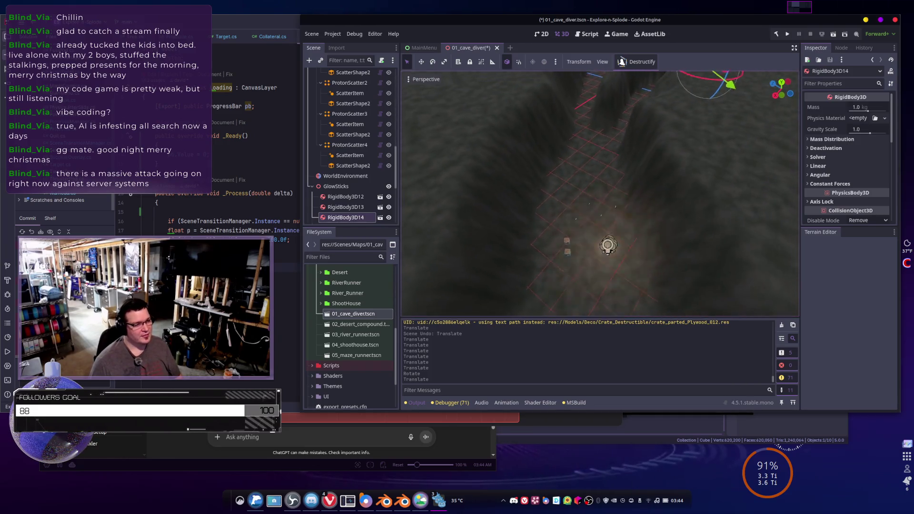
click(788, 34)
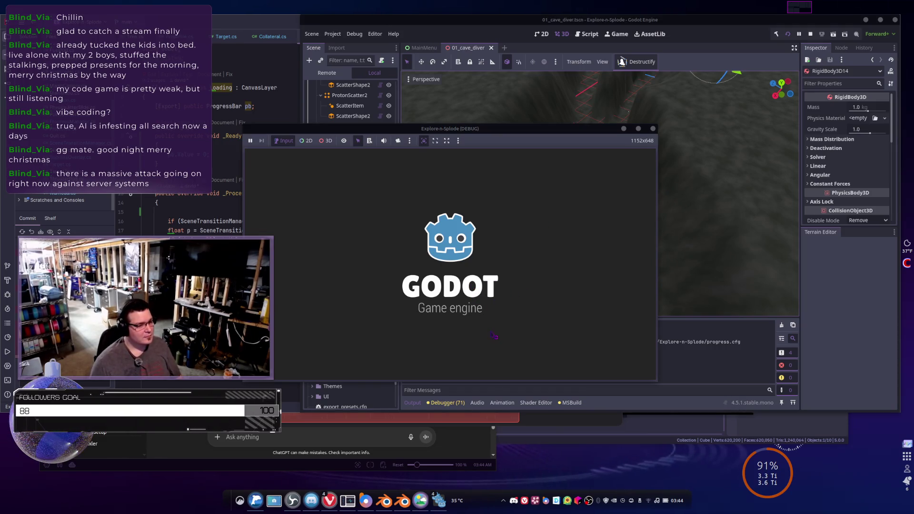
Start a mission from the mission select, play until Mission Failure, then stop the game
click(495, 360)
scroll(396, 236, down, 3)
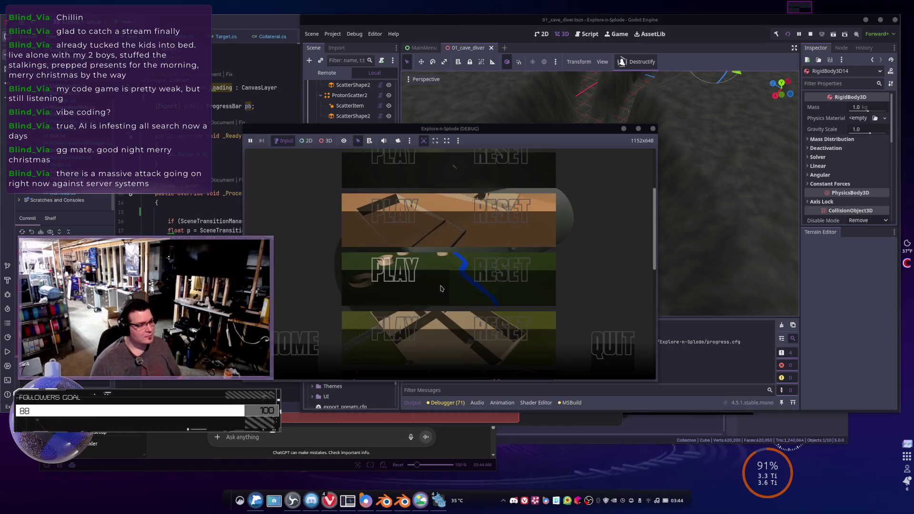
click(396, 236)
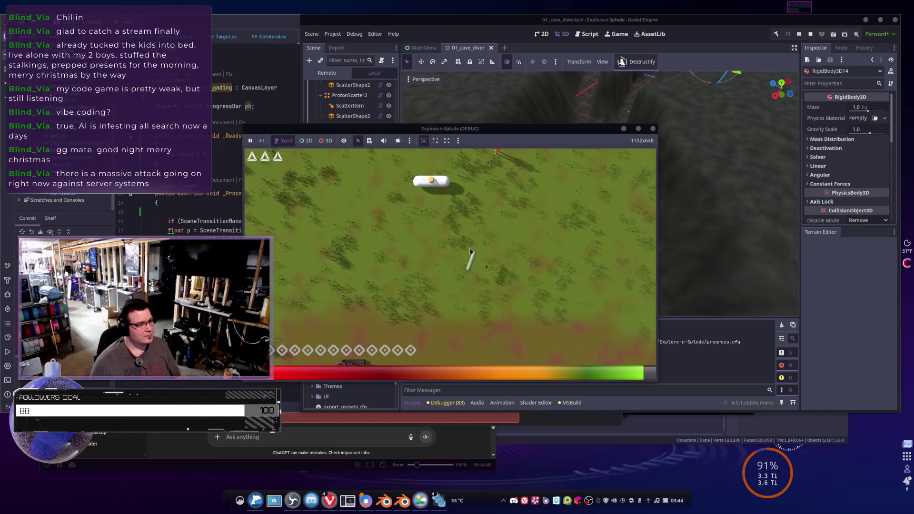
click(470, 247)
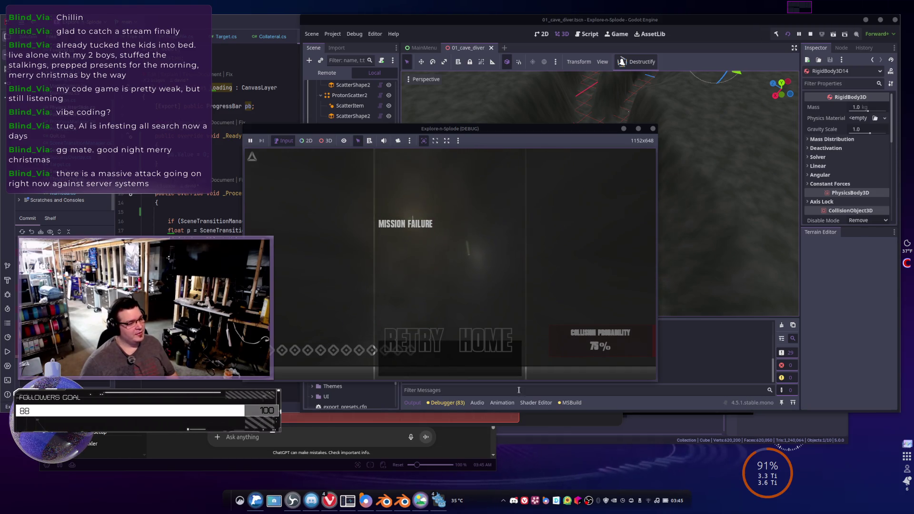
key(F8)
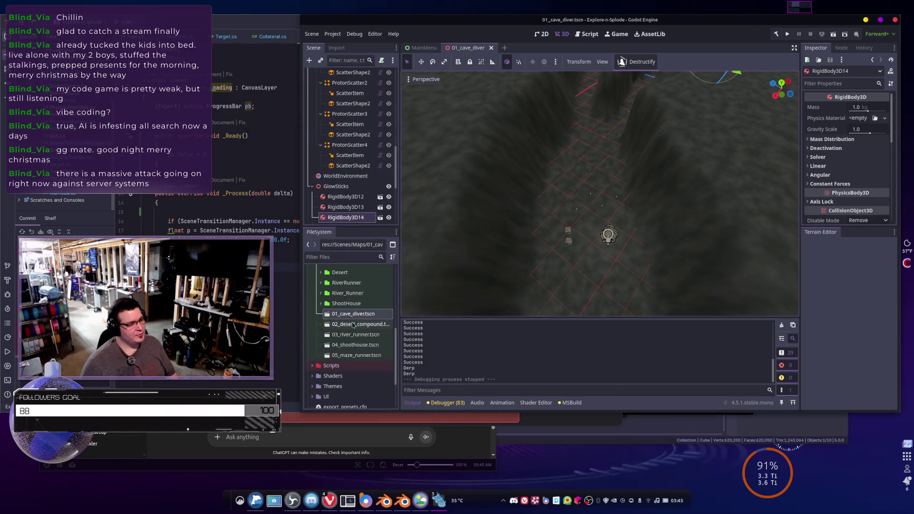
Shift the TargetZone and move the Target to about -141.3, 0.549, 5.845
key(f)
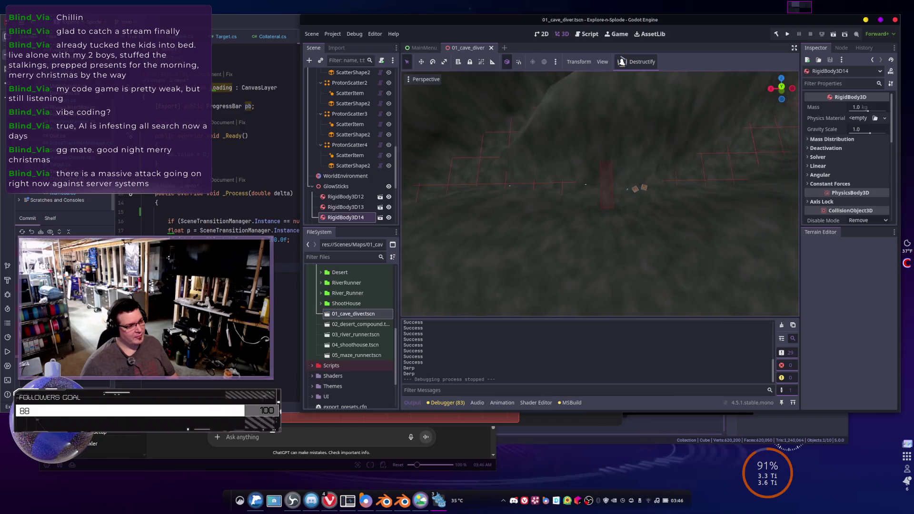
click(610, 203)
scroll(376, 180, down, 10)
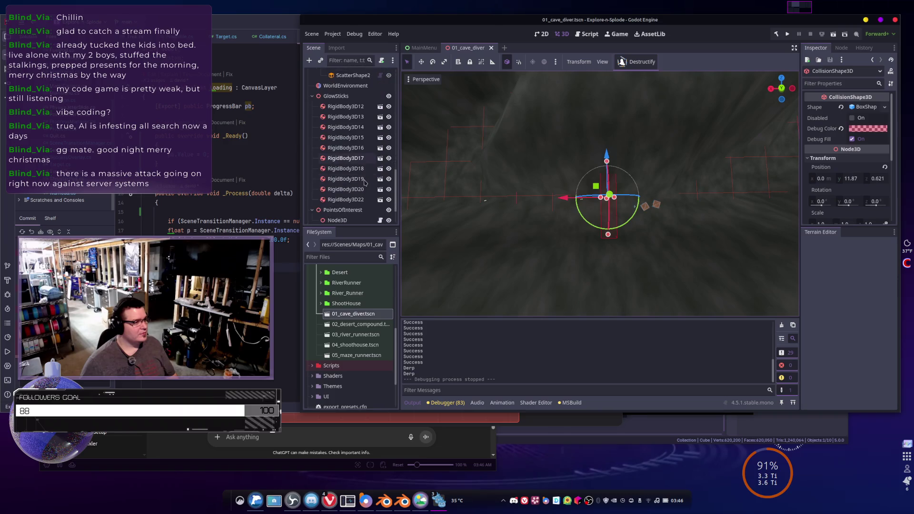
scroll(364, 182, up, 10)
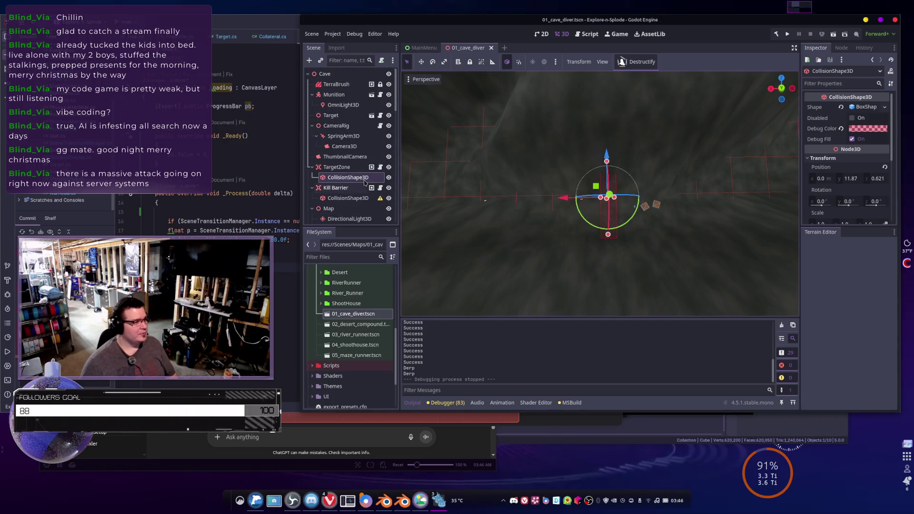
click(336, 166)
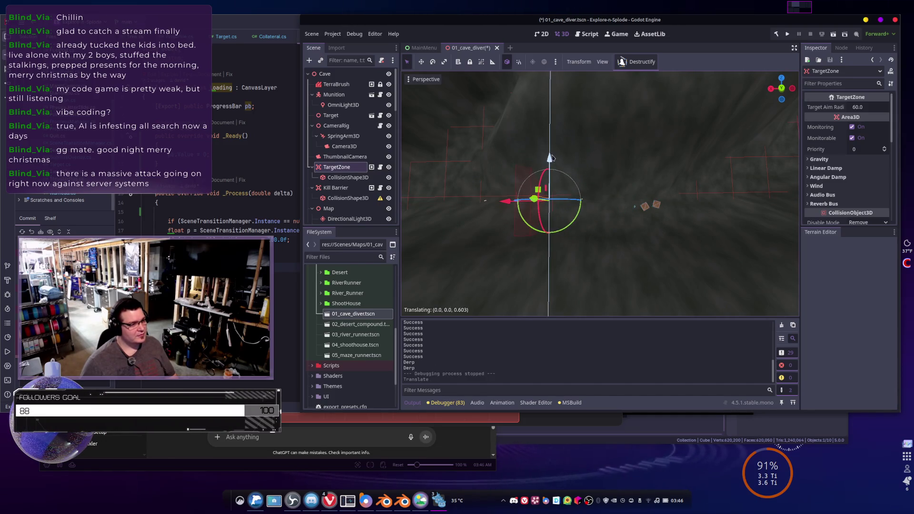
scroll(664, 214, up, 5)
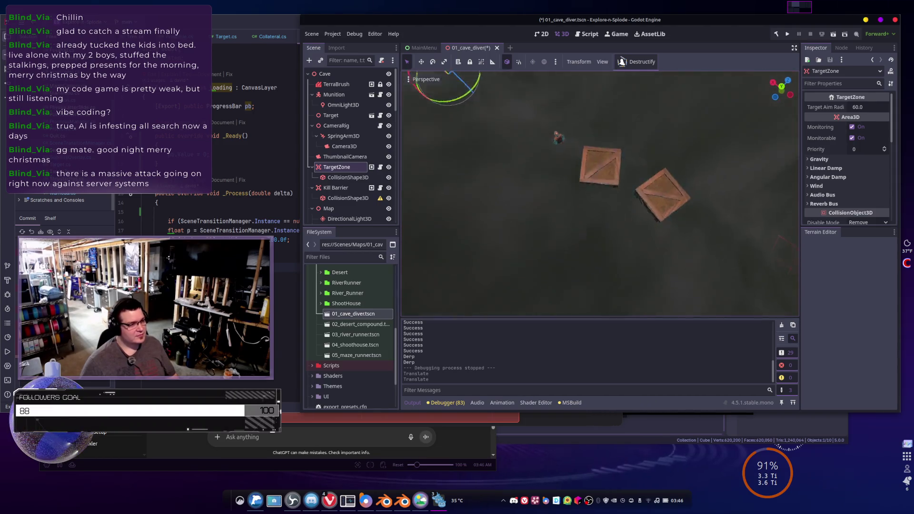
click(557, 225)
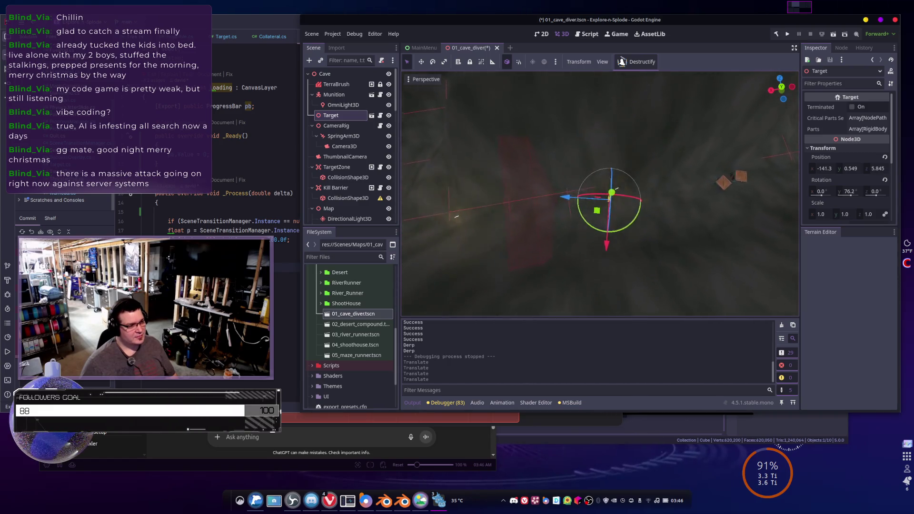
Raise the Target's Y position slightly near the crates
click(630, 199)
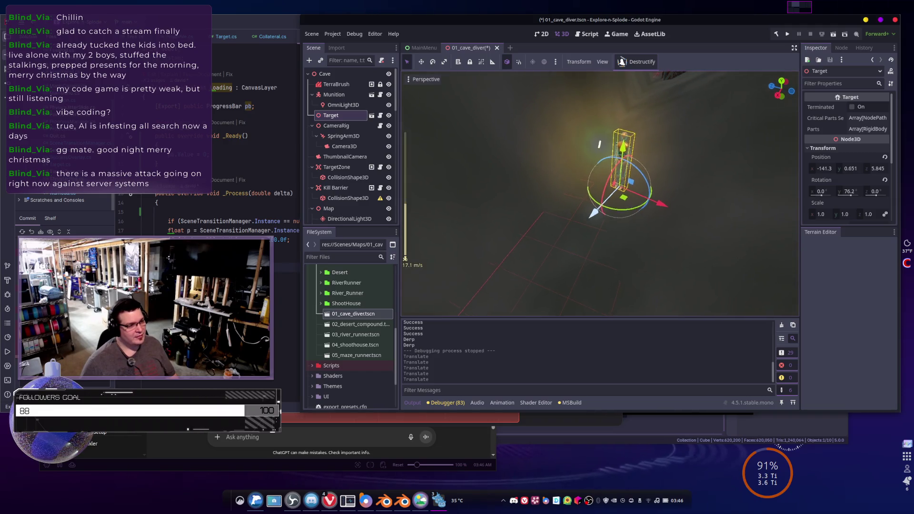
scroll(600, 190, down, 10)
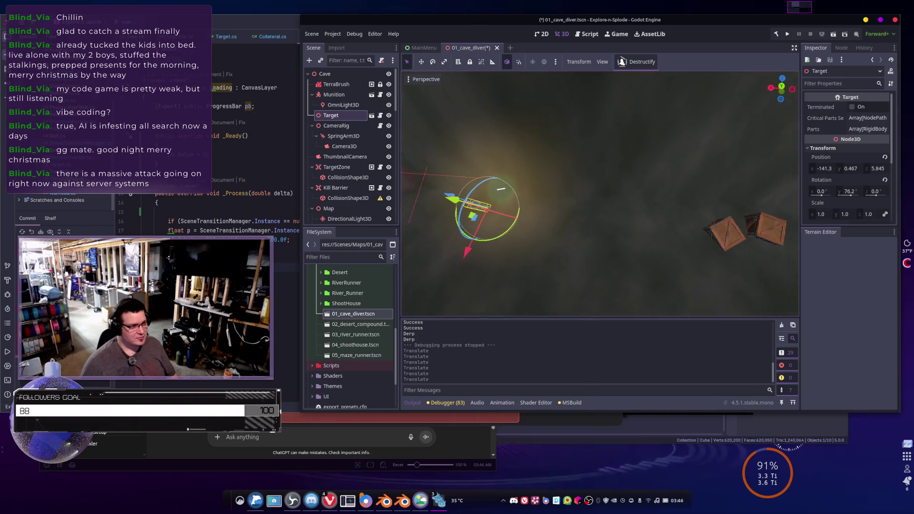
Select Node3D3 and Node3D4 together and move both crates toward the Target
click(714, 227)
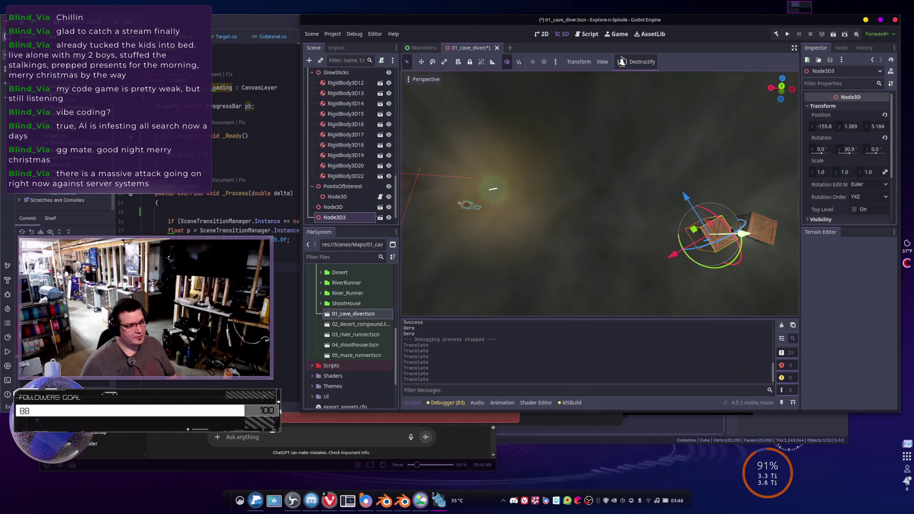
click(331, 209)
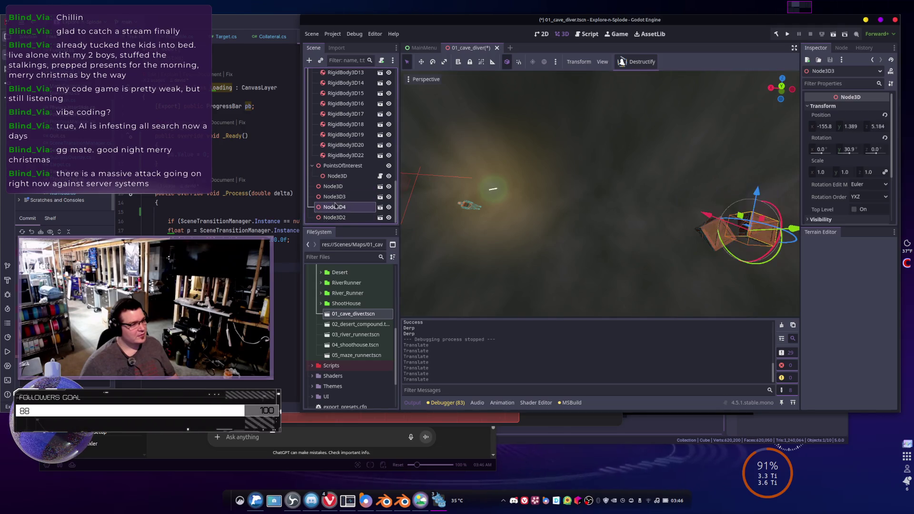
ctrl+click(334, 199)
mouse_move(714, 230)
mouse_down()
mouse_move(543, 229)
mouse_move(504, 266)
mouse_move(490, 214)
mouse_up()
key(ctrl+z)
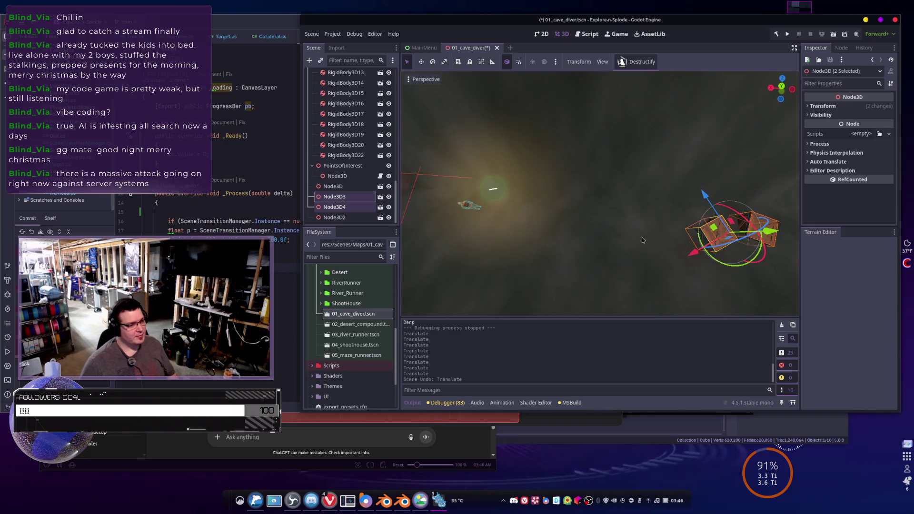
mouse_move(690, 232)
mouse_down()
mouse_move(592, 227)
mouse_move(581, 216)
mouse_move(540, 226)
mouse_move(575, 209)
mouse_move(523, 214)
mouse_move(493, 200)
mouse_move(681, 246)
mouse_move(558, 211)
mouse_up()
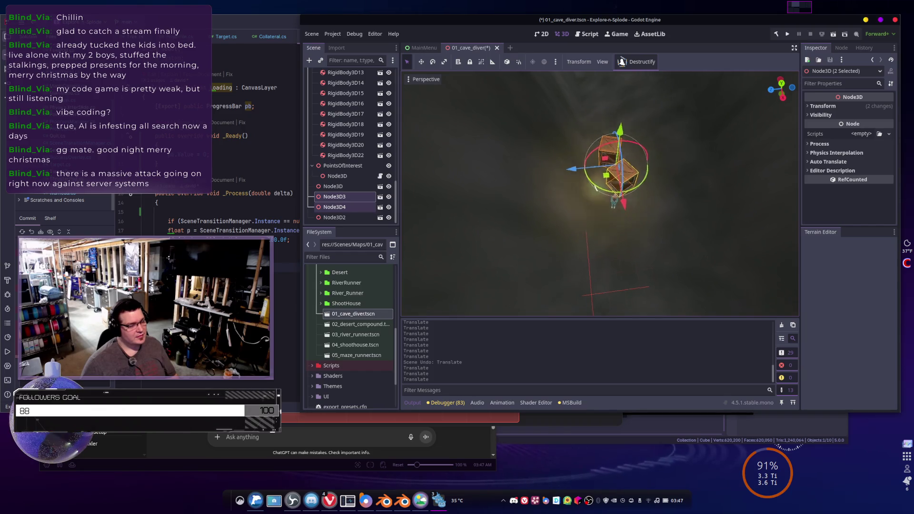
click(543, 191)
Look over the repositioned crates, then save the cave level and run the game
drag(600, 195, 581, 205)
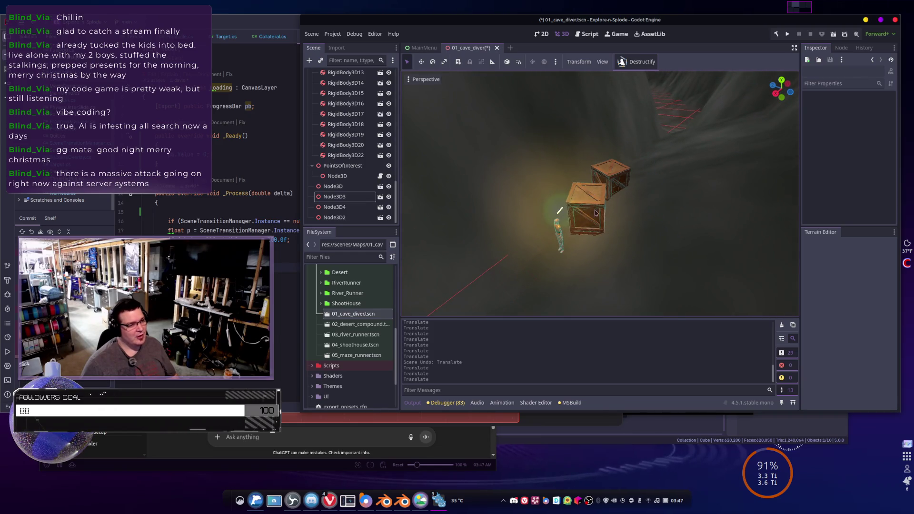
mouse_move(642, 214)
mouse_down()
mouse_move(616, 188)
mouse_move(620, 174)
mouse_move(640, 167)
mouse_move(600, 193)
mouse_move(657, 230)
mouse_move(606, 272)
mouse_move(571, 259)
mouse_move(583, 303)
mouse_move(668, 268)
mouse_up()
scroll(600, 192, up, 3)
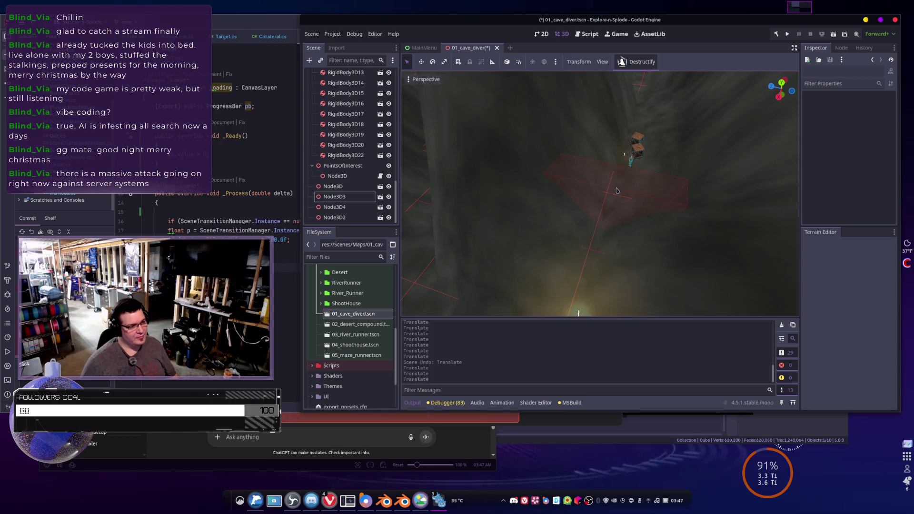
drag(617, 190, 624, 188)
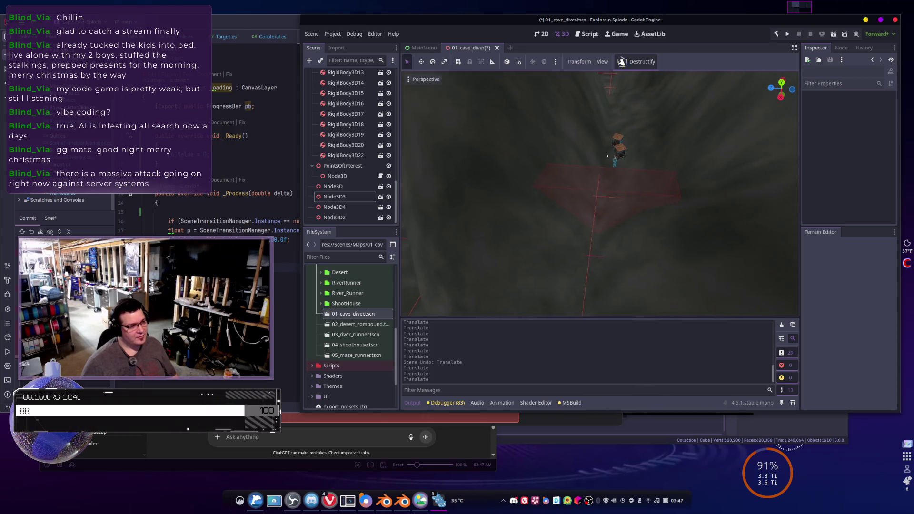
click(787, 34)
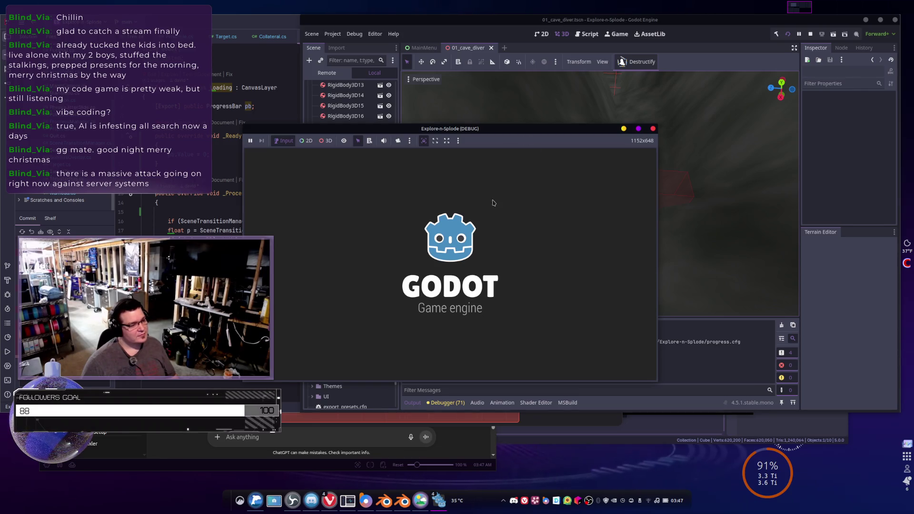
Start the cave level from level selection, play it through, and return to mission selection
click(399, 322)
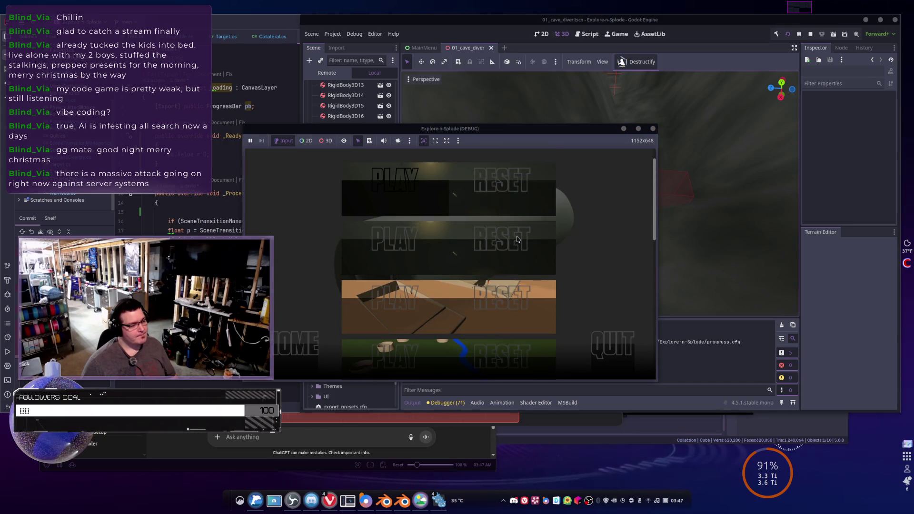
click(517, 239)
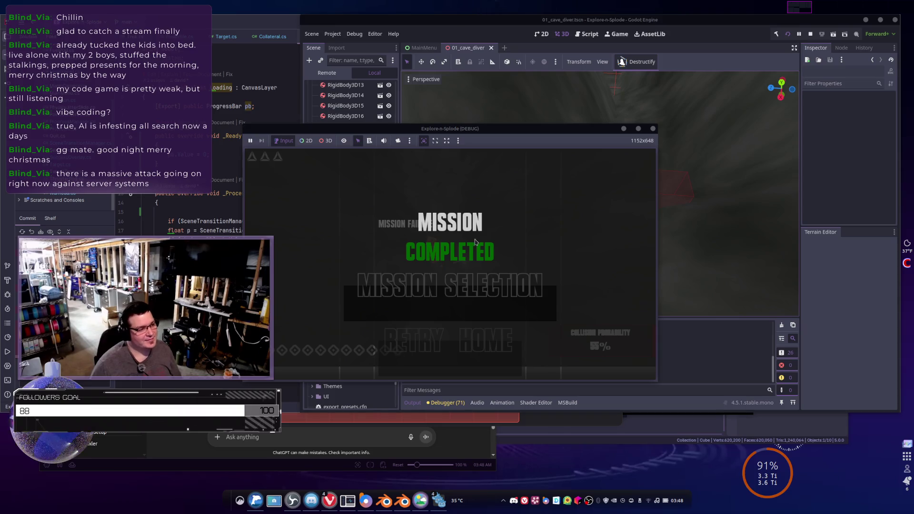
click(362, 317)
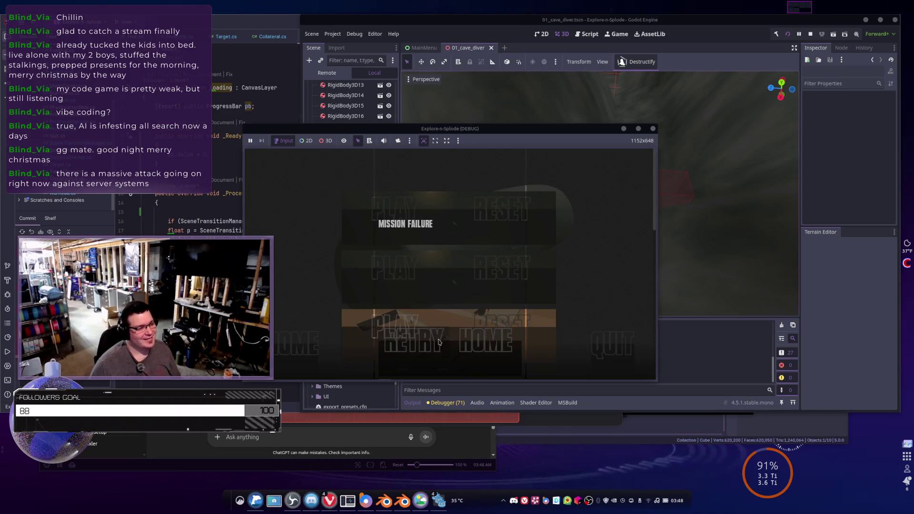
Relaunch the game, briefly start a top-down level, stop it, and open 02_desert_compound.tscn
click(504, 347)
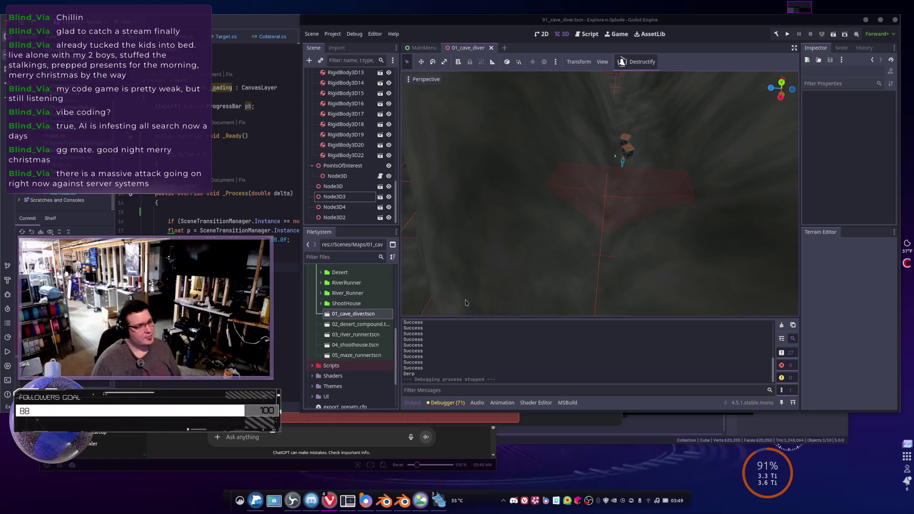
click(787, 34)
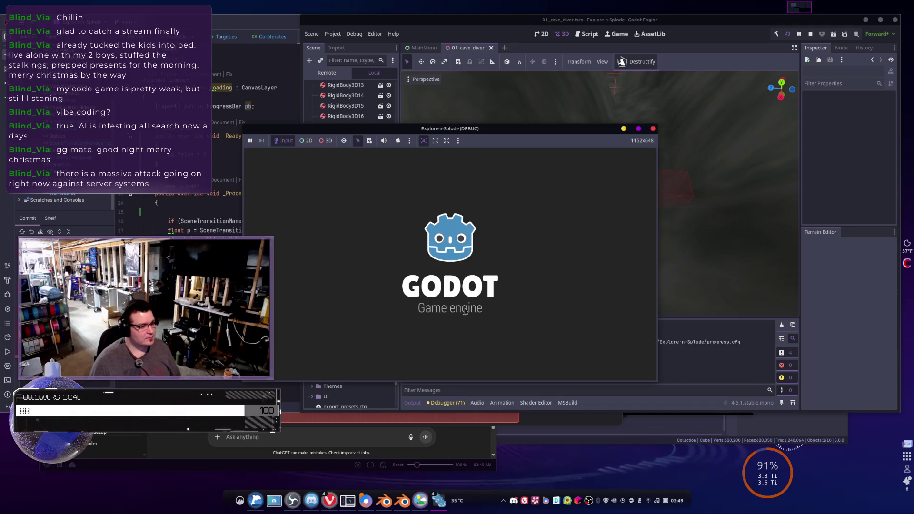
click(450, 343)
click(411, 271)
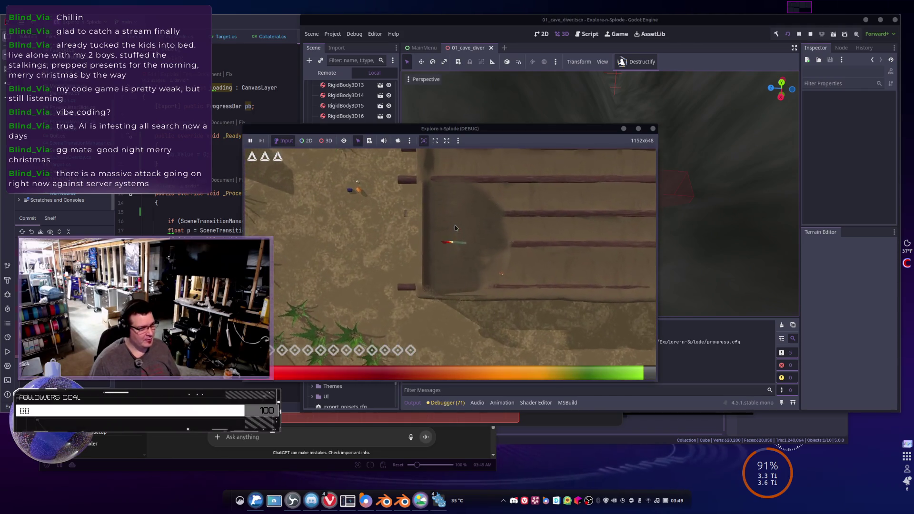
key(F8)
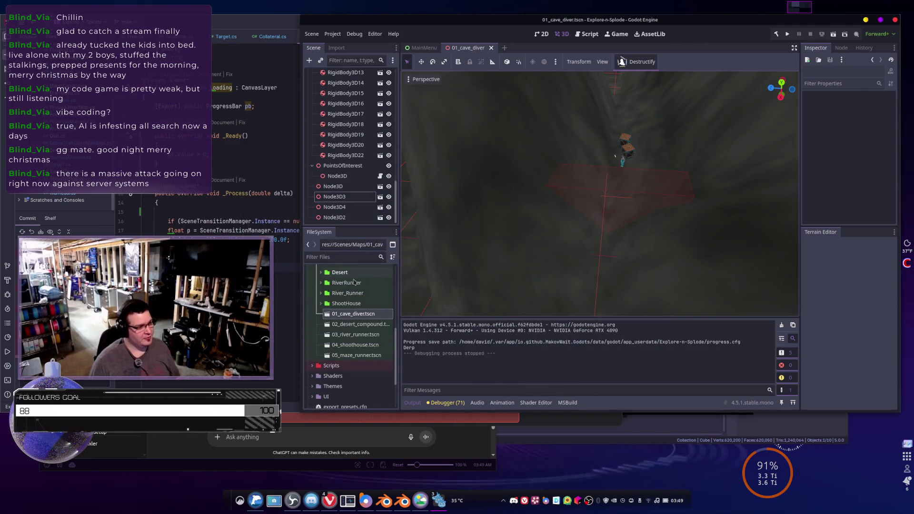
double_click(357, 325)
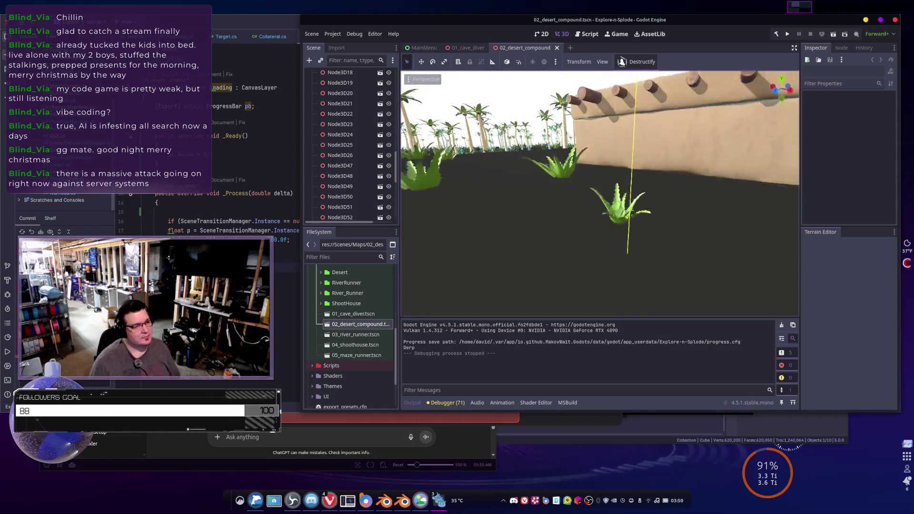
Select the TerraBrush node and regenerate the desert compound terrain with Update terrain
scroll(351, 95, up, 2)
scroll(351, 95, up, 8)
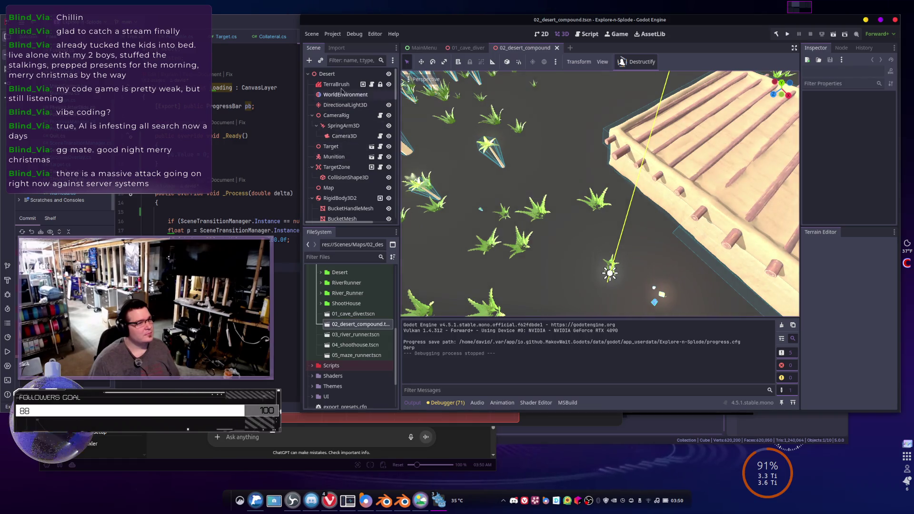
click(336, 84)
click(706, 62)
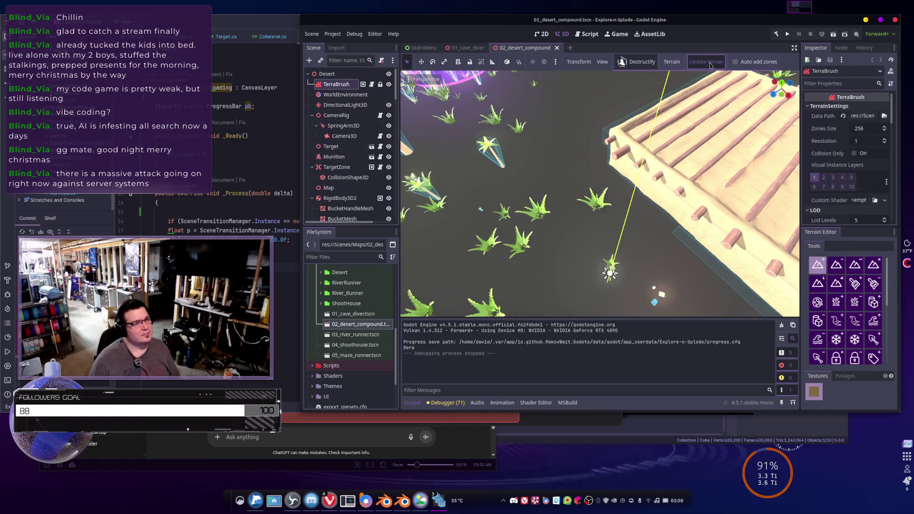
Inspect the new sand around the log structure, then select the Munition node
scroll(547, 224, down, 3)
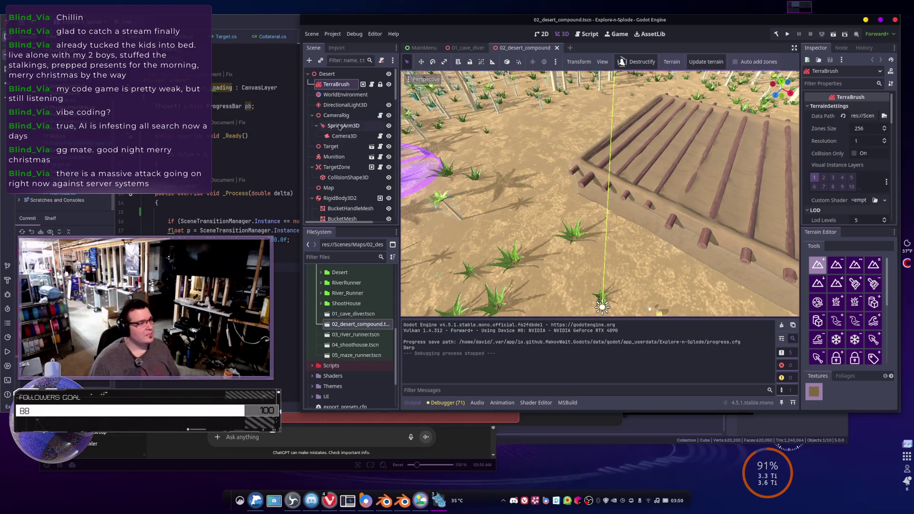
mouse_move(469, 112)
mouse_down()
mouse_move(500, 252)
mouse_move(581, 158)
mouse_up()
scroll(500, 252, down, 3)
scroll(581, 158, up, 3)
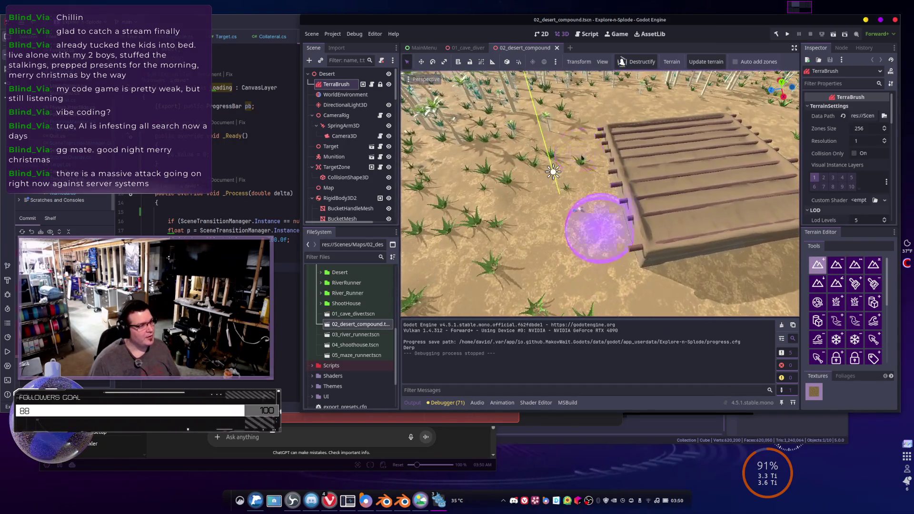
scroll(334, 106, down, 3)
click(334, 102)
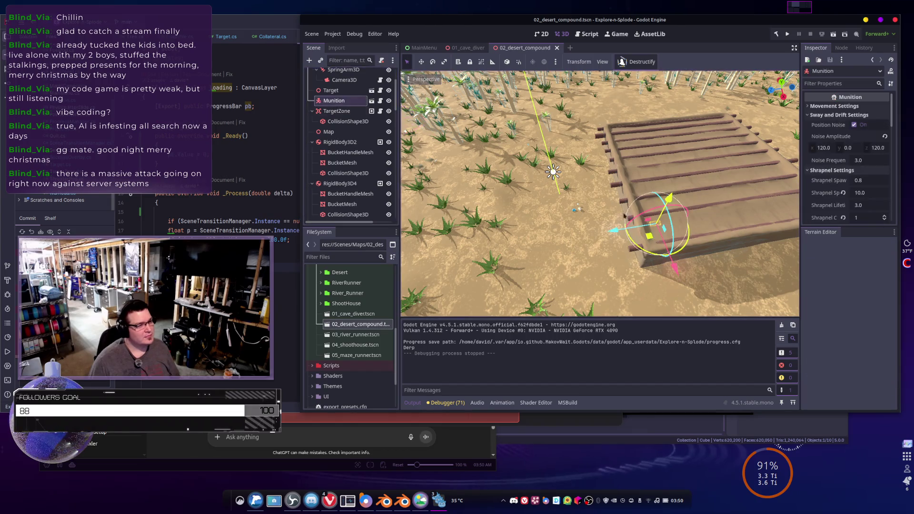
Move the Munition left across the sand in two drags, then save and run the project
drag(613, 232, 435, 276)
key(f)
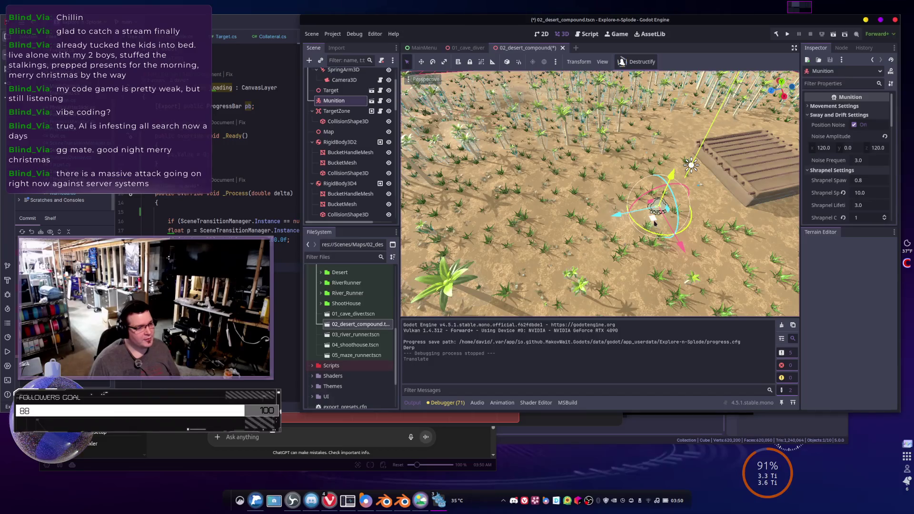
drag(654, 224, 481, 221)
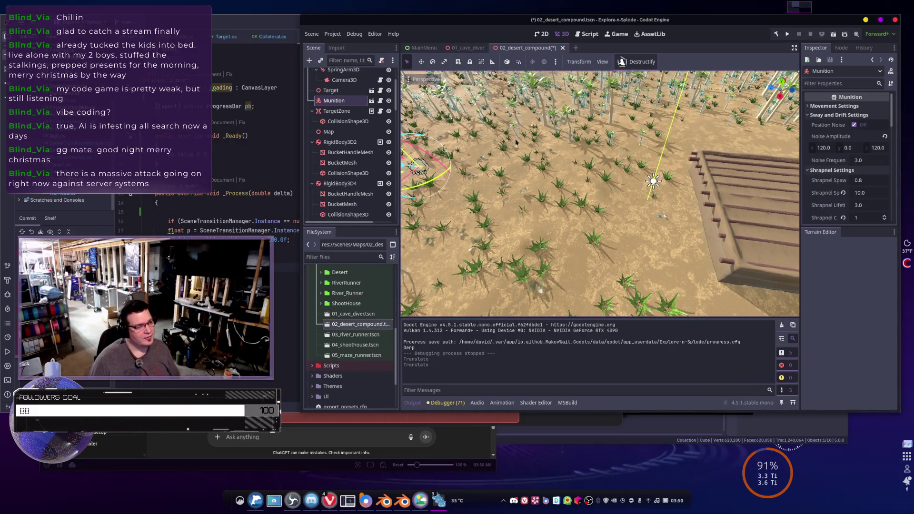
click(788, 35)
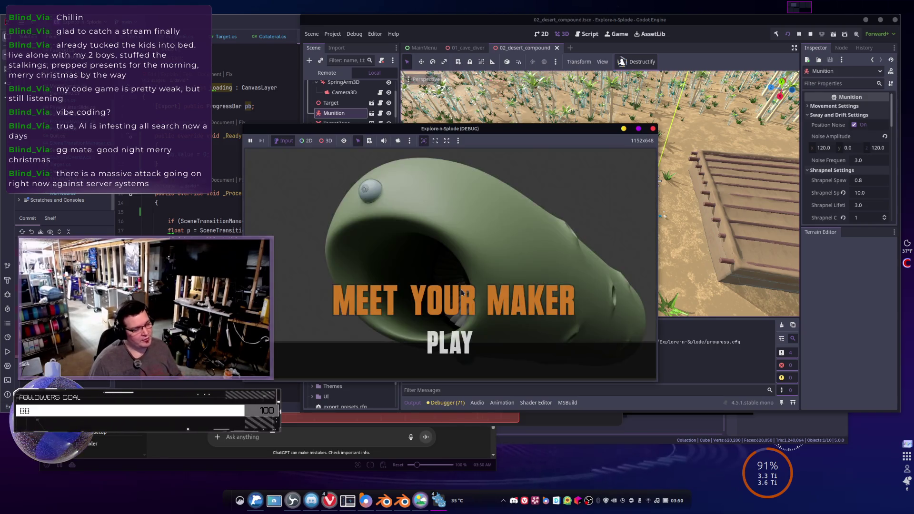
Start the desert compound level, retry after Mission Failure, then stop the game with F8
click(428, 344)
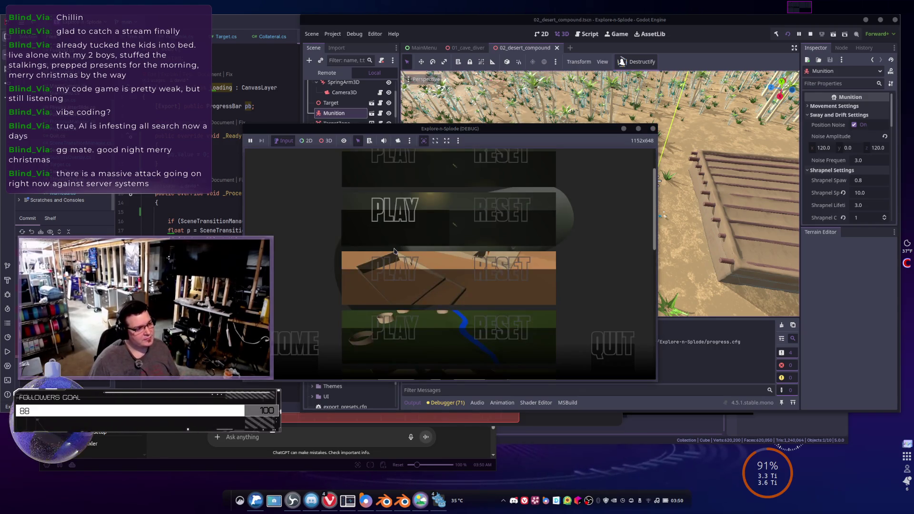
click(408, 286)
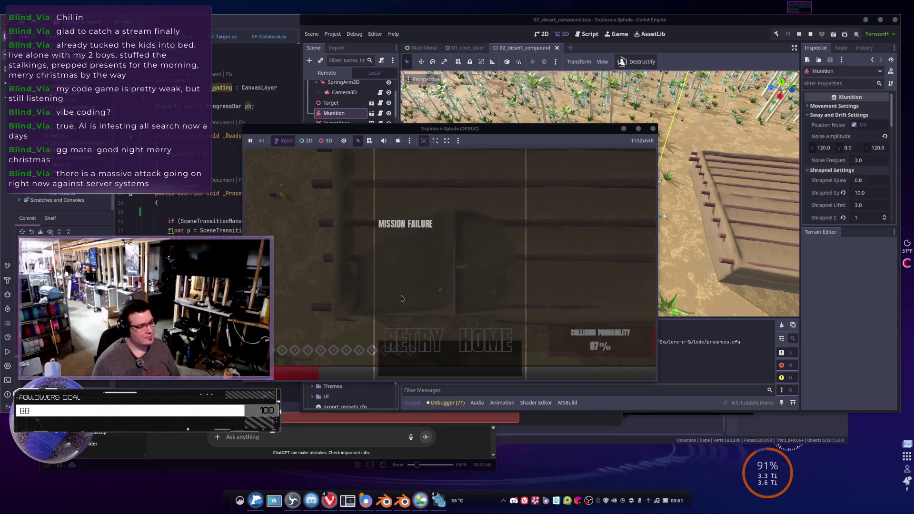
click(411, 363)
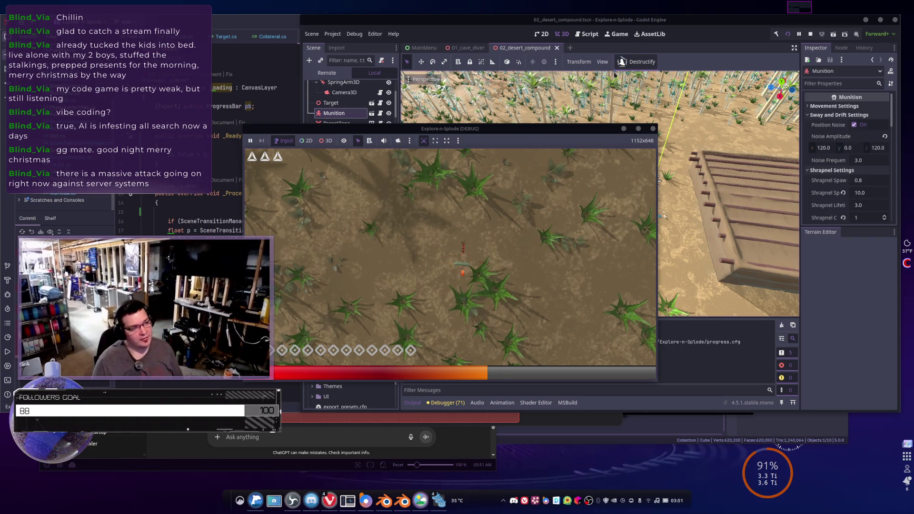
key(F8)
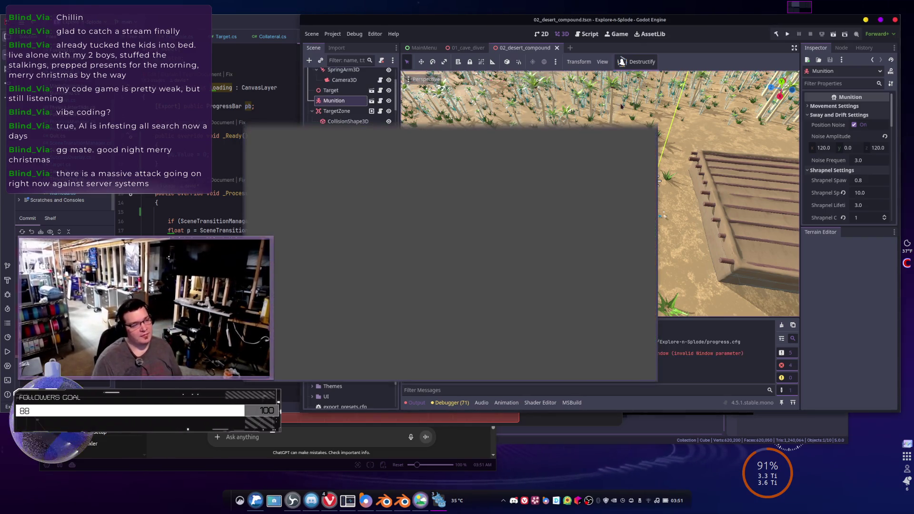
Make the Pallets group visible and frame the viewport on it
scroll(364, 164, down, 5)
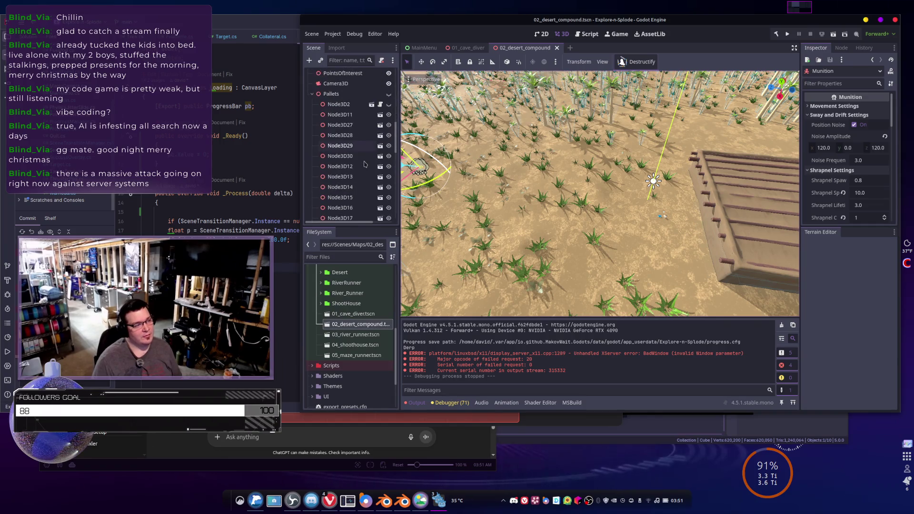
scroll(342, 143, up, 2)
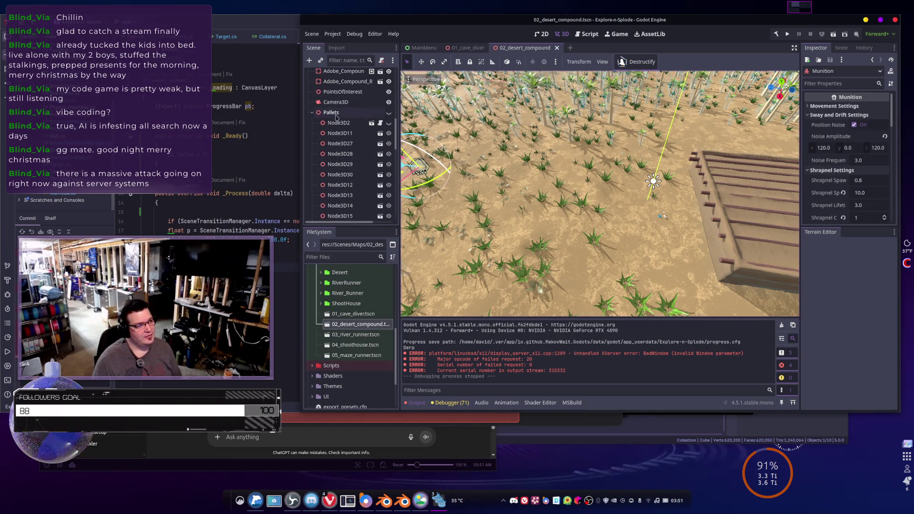
click(336, 114)
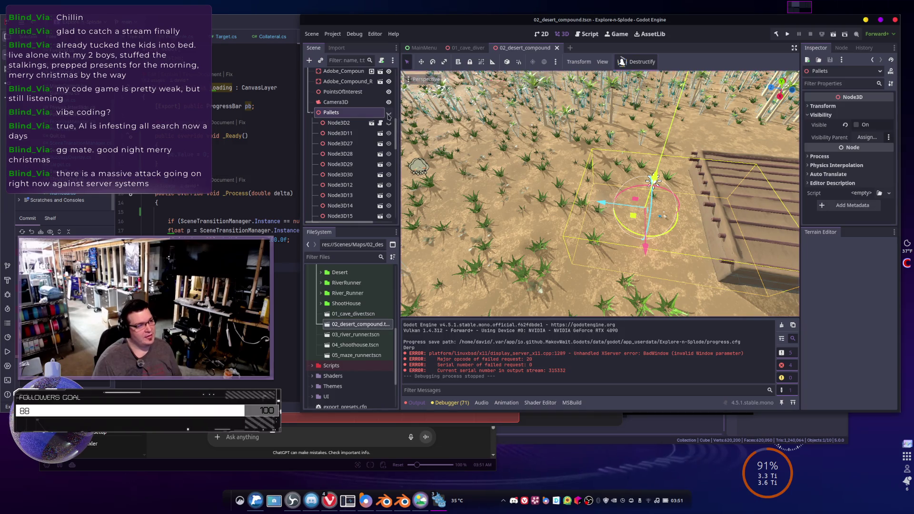
click(388, 113)
key(f)
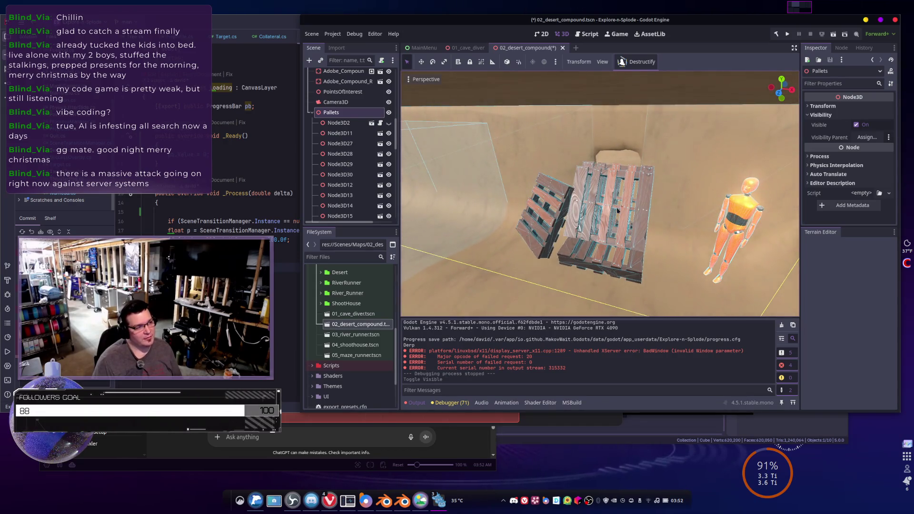
Select the Node3D29 pallet under Node3D2 and switch to the move tool
click(341, 123)
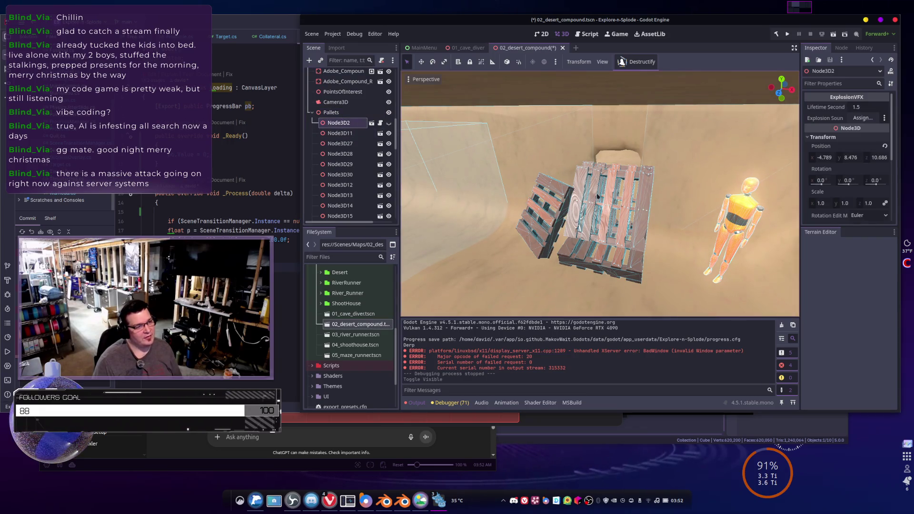
click(340, 164)
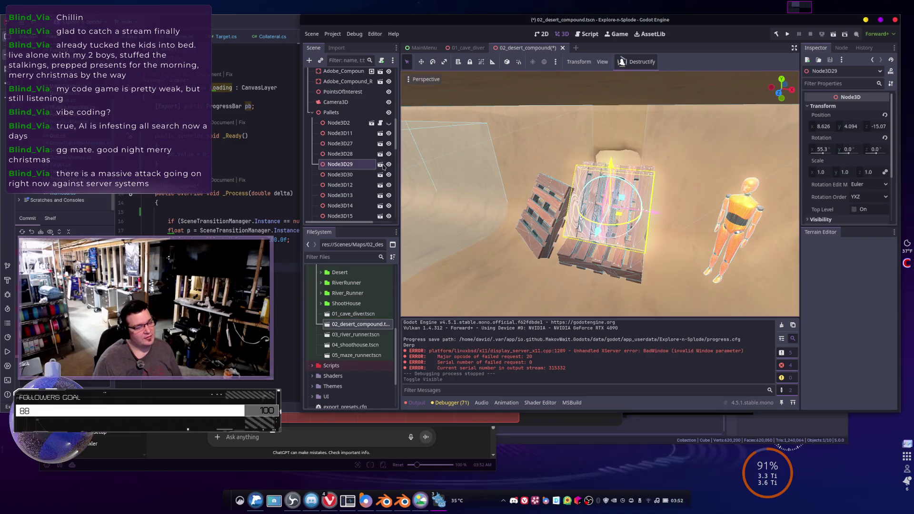
right_click(342, 167)
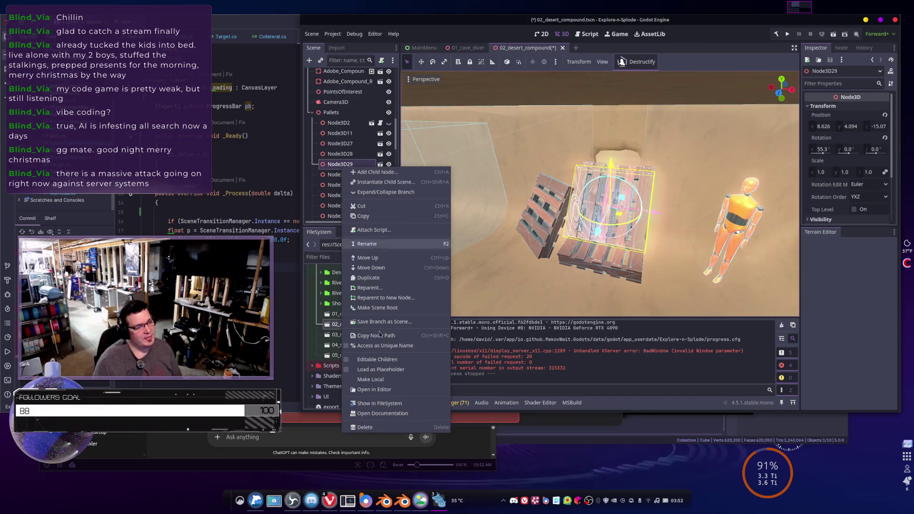
click(594, 146)
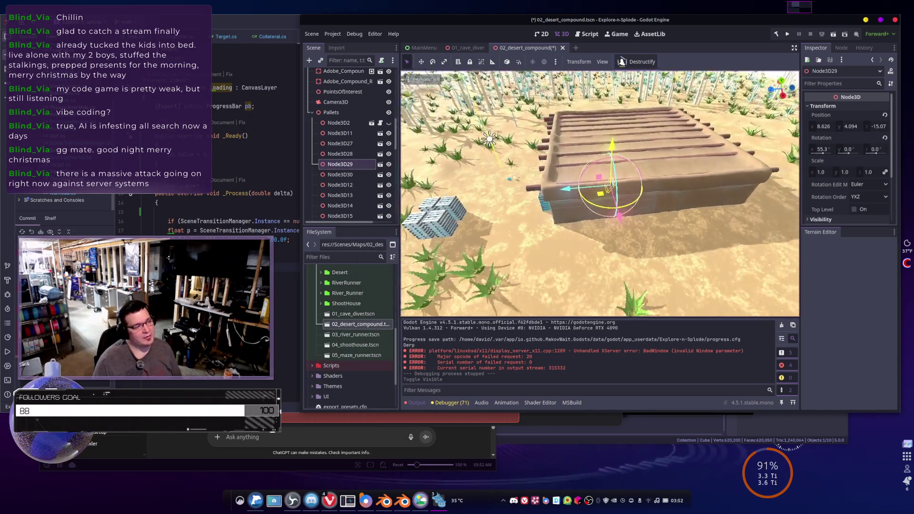
key(w)
drag(585, 143, 583, 126)
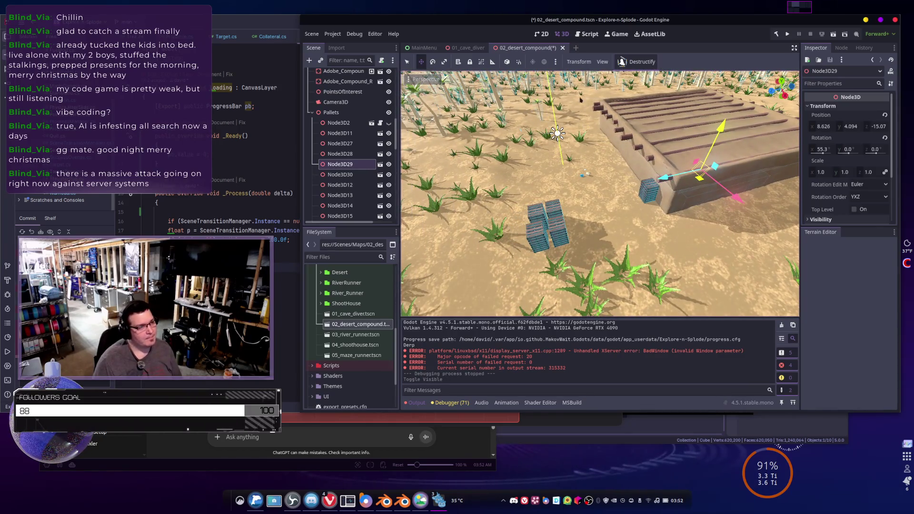
Uncheck the CollisionShape3D gizmo, then save, run the game and open level selection
click(602, 61)
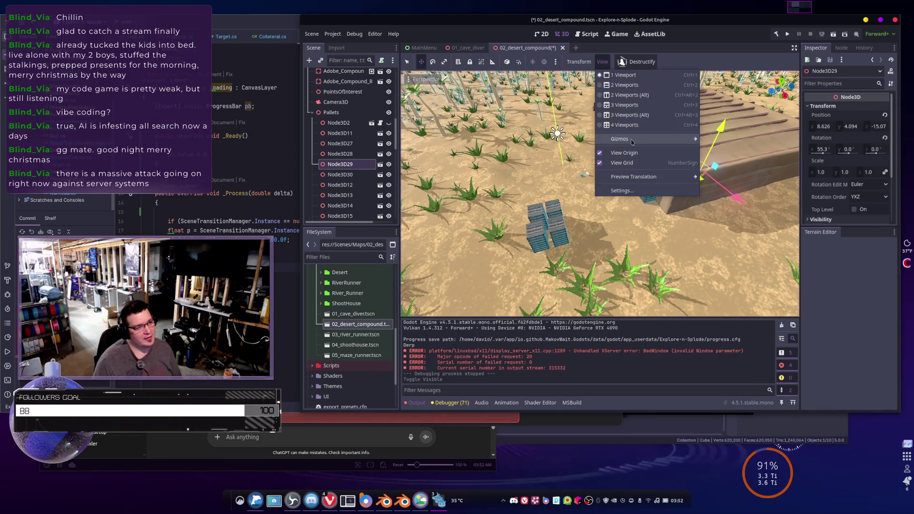
mouse_move(628, 139)
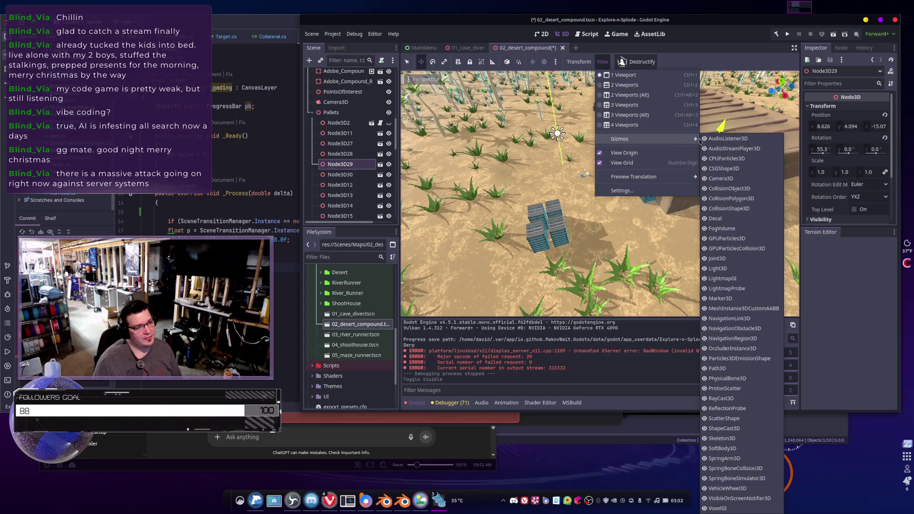
click(733, 210)
key(Escape)
key(Escape)
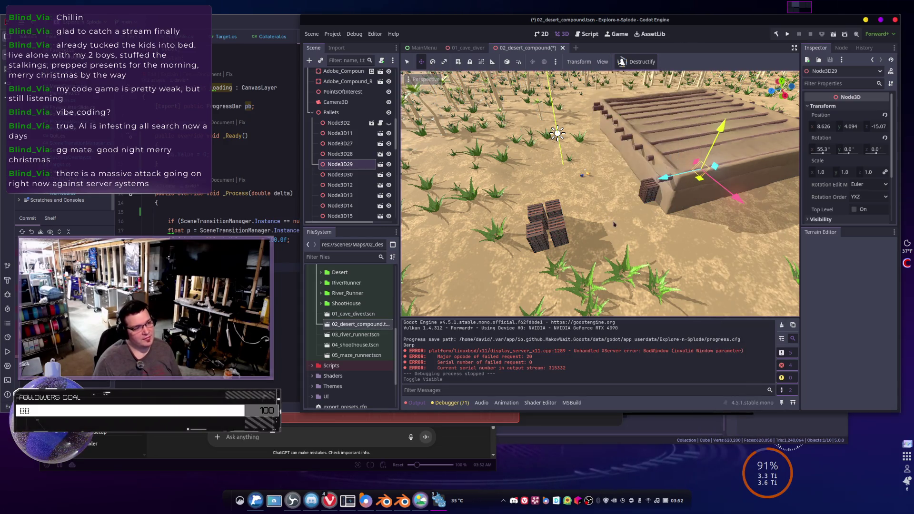
drag(714, 210, 698, 210)
click(787, 34)
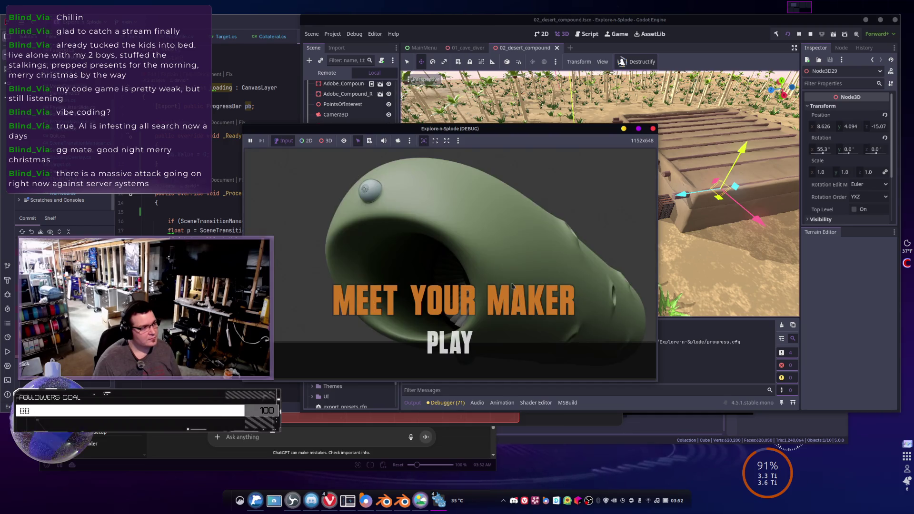
click(473, 340)
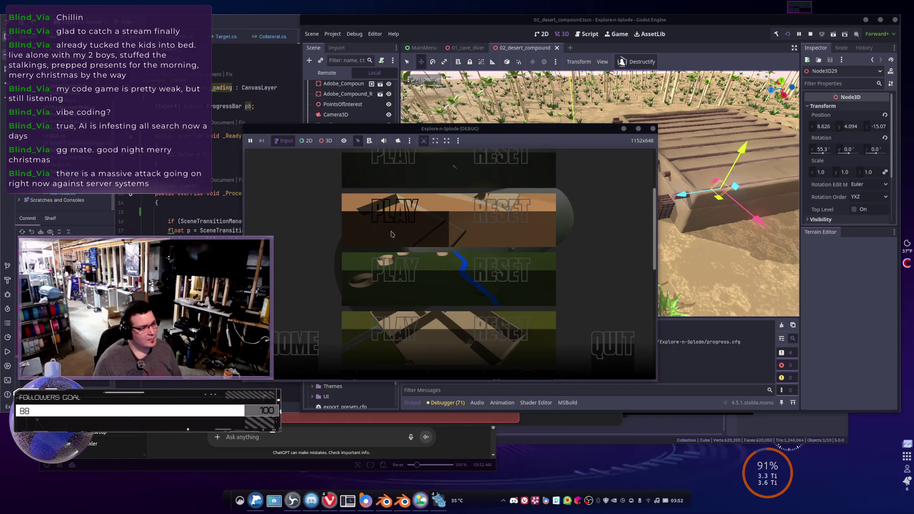
Play the desert compound level to Mission Completed, then return to Mission Selection
click(392, 234)
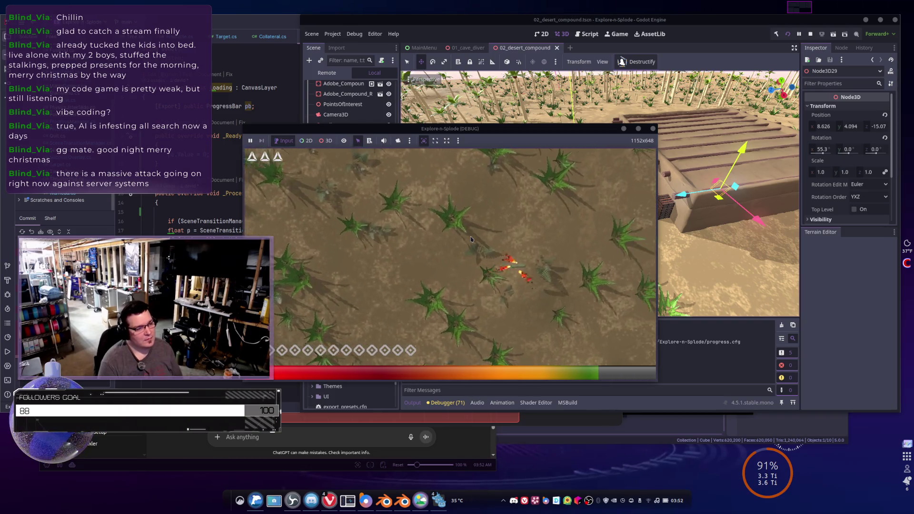
key(d)
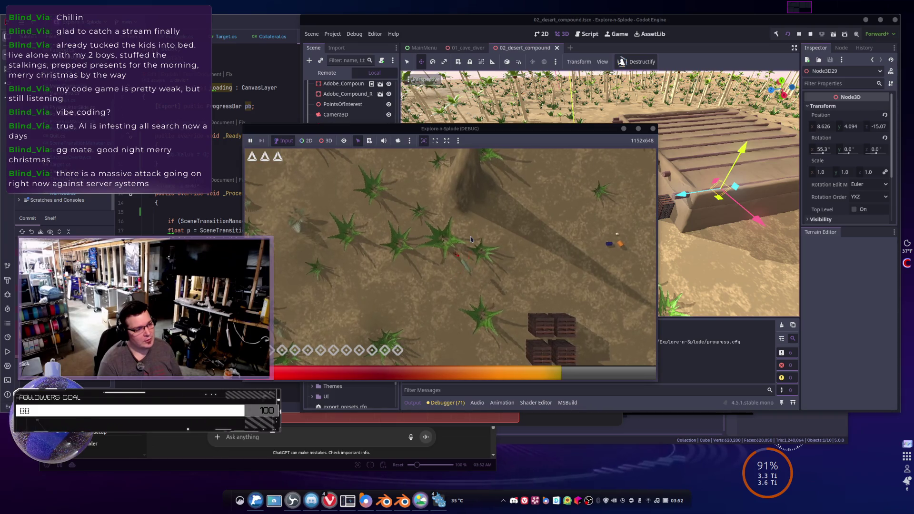
key(d)
key(s)
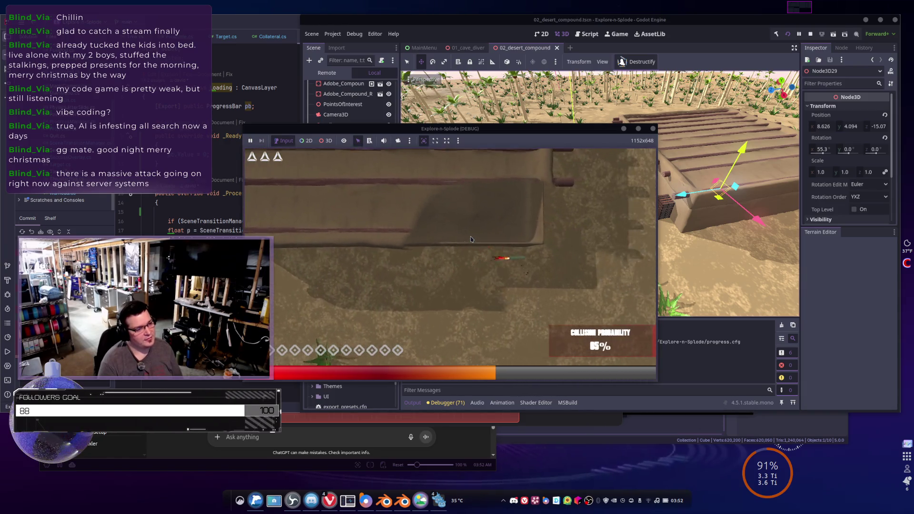
key(w)
key(d)
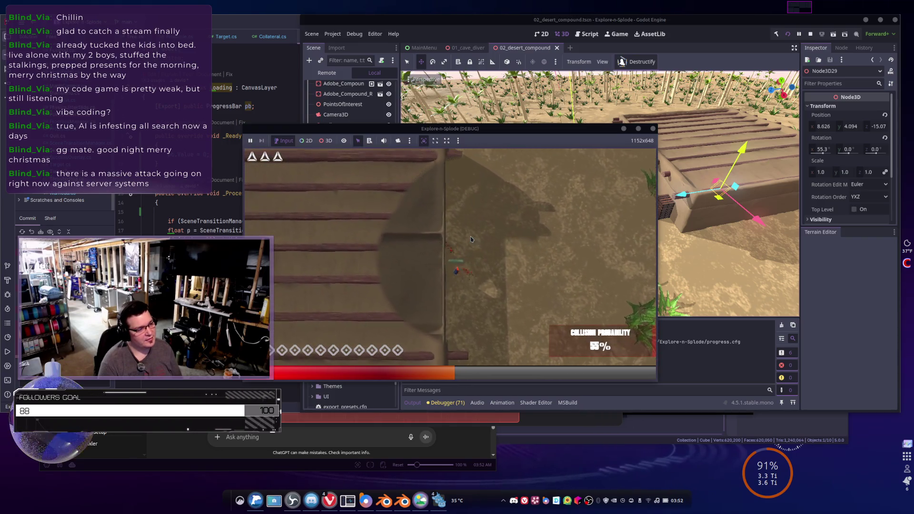
key(a)
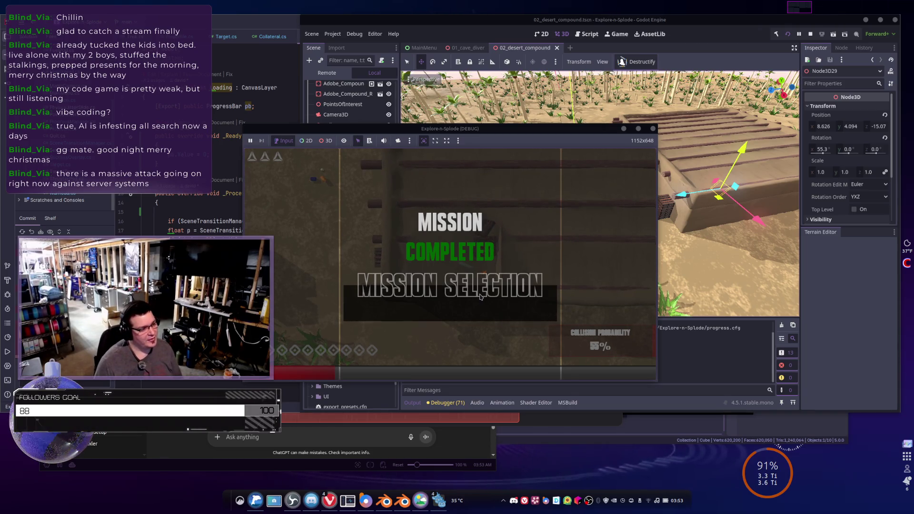
click(480, 296)
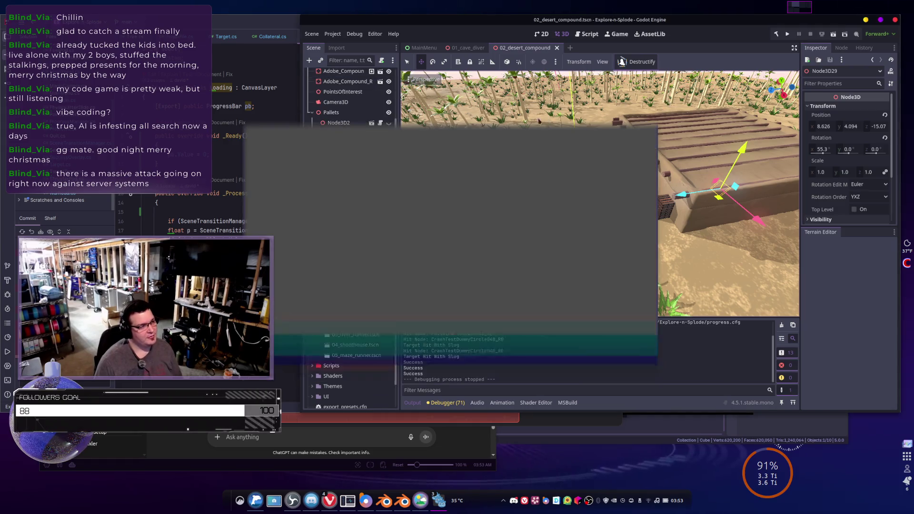
Set the Munition's P Type from SLUG to EXPLOSIVE, then save and run the project
scroll(356, 92, up, 10)
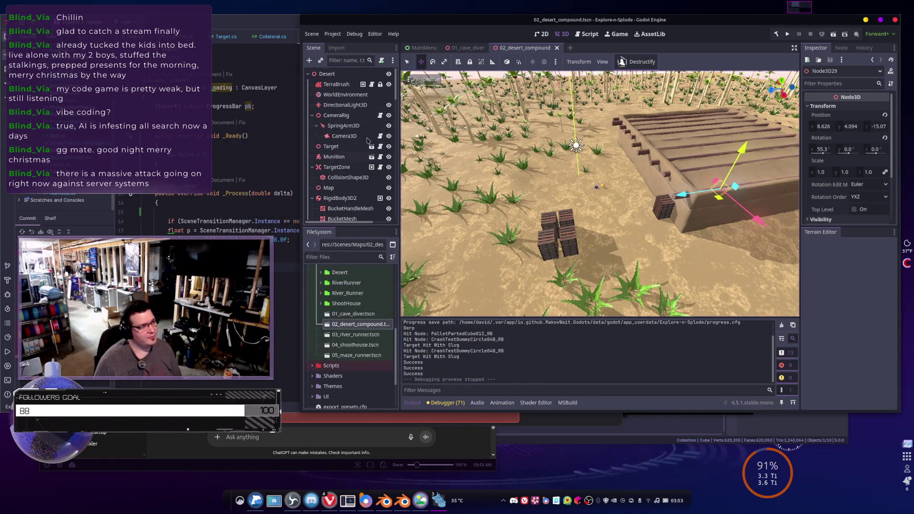
click(333, 157)
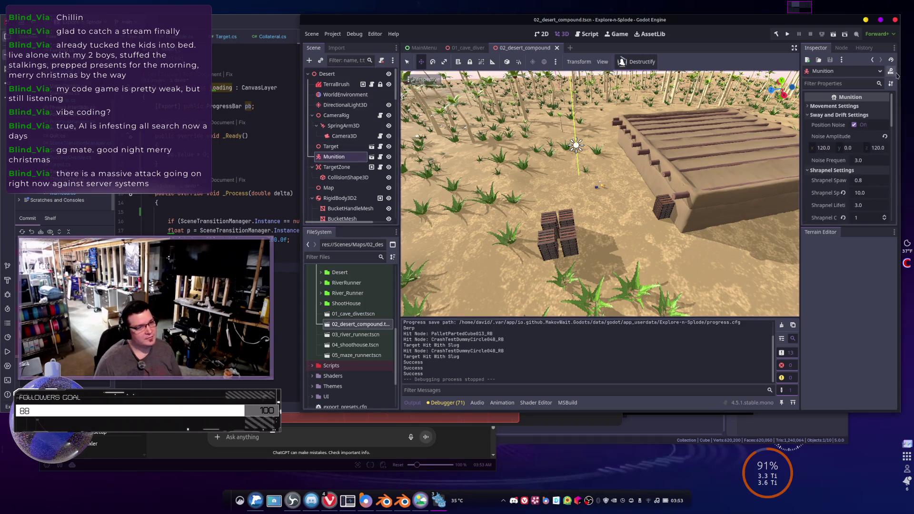
scroll(826, 128, down, 3)
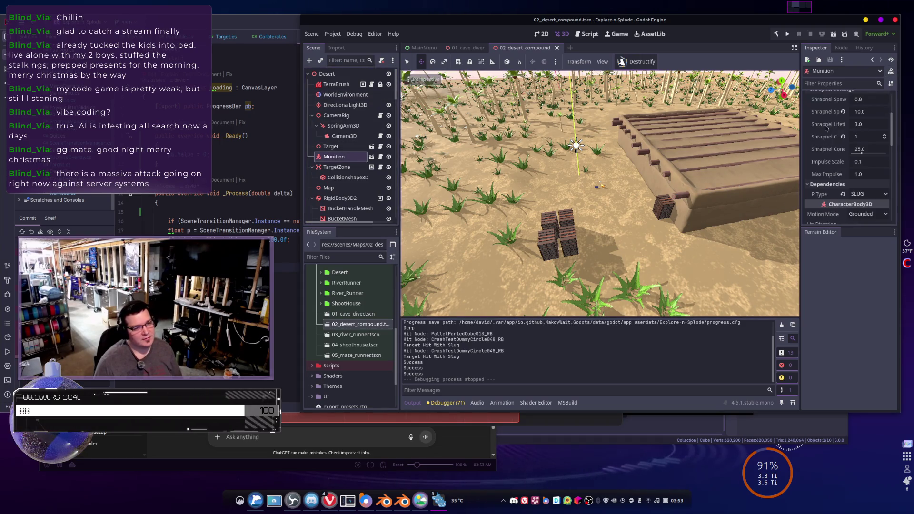
click(874, 194)
click(868, 207)
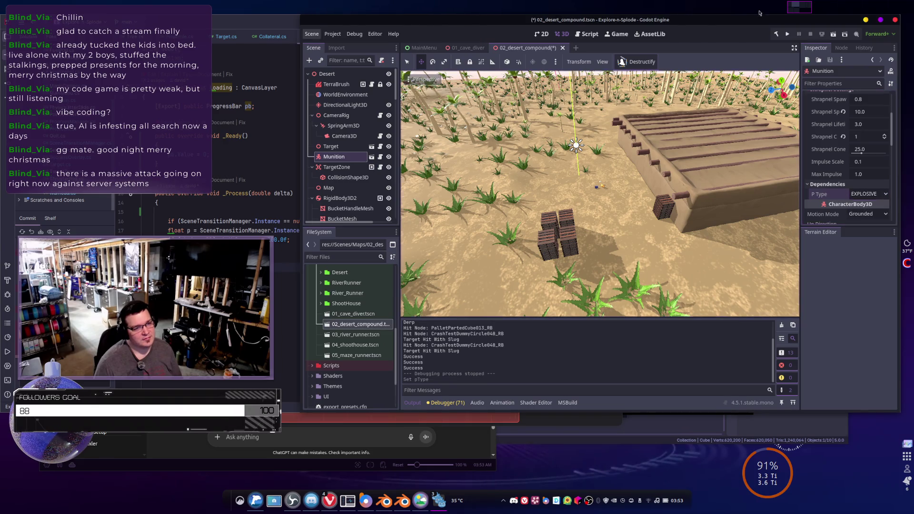
click(788, 34)
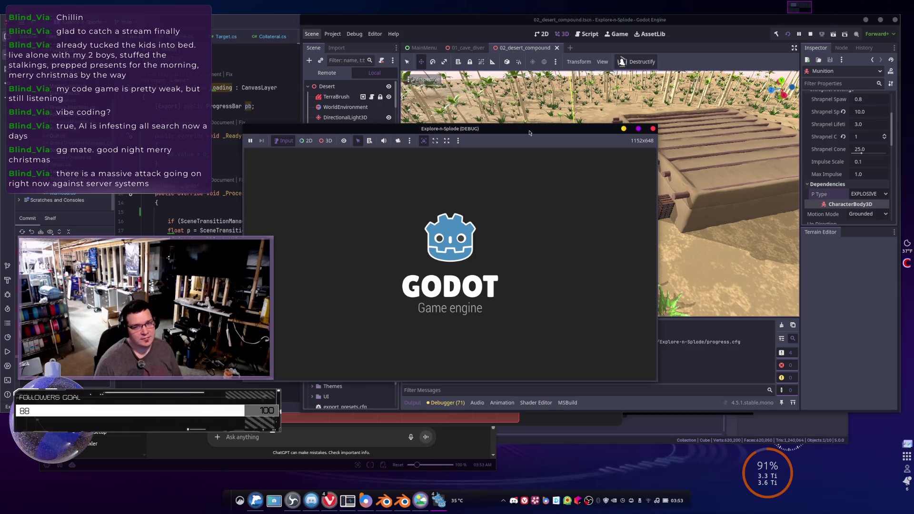
double_click(529, 132)
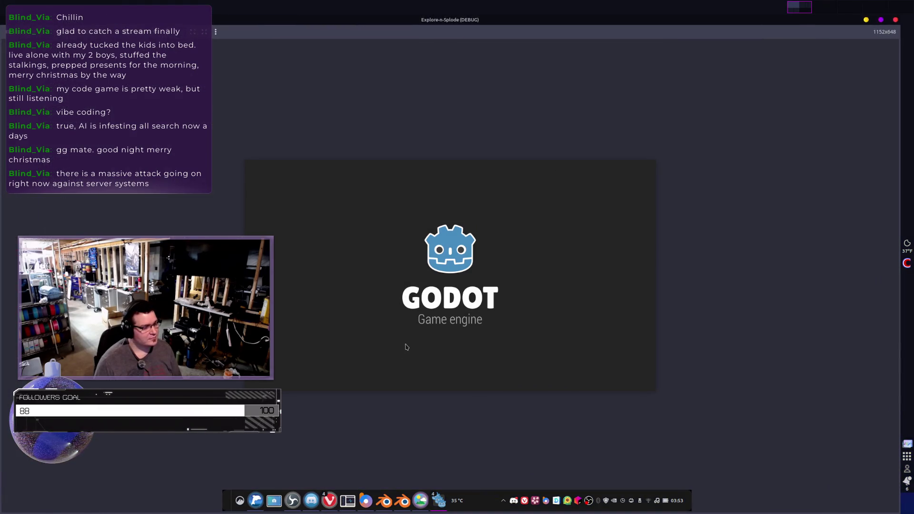
click(443, 374)
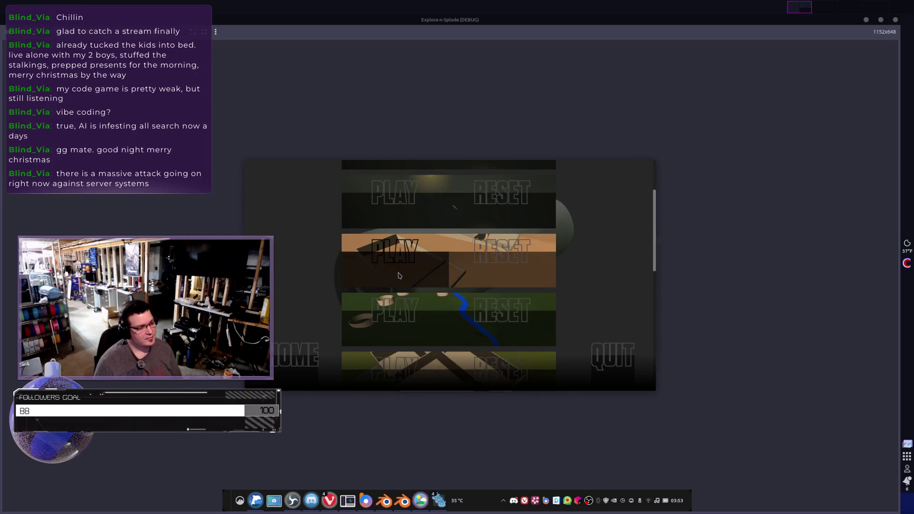
click(379, 311)
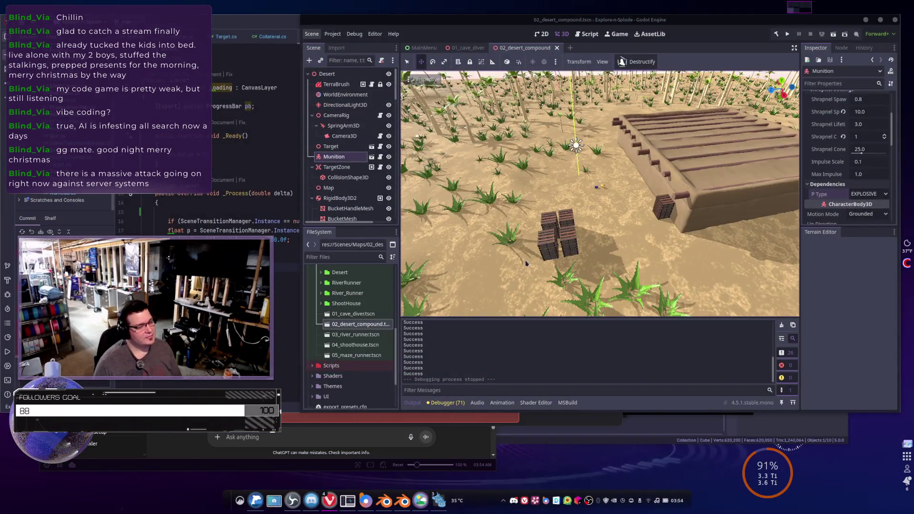
drag(526, 263, 599, 245)
Switch from the desert scene to the file manager showing the Explore-n-Splode folder
drag(422, 271, 423, 271)
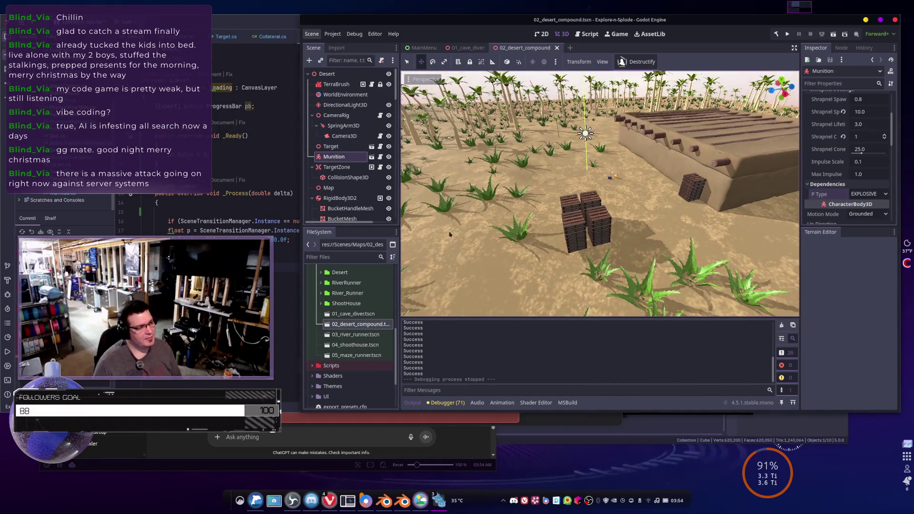
key(alt+Tab)
click(422, 271)
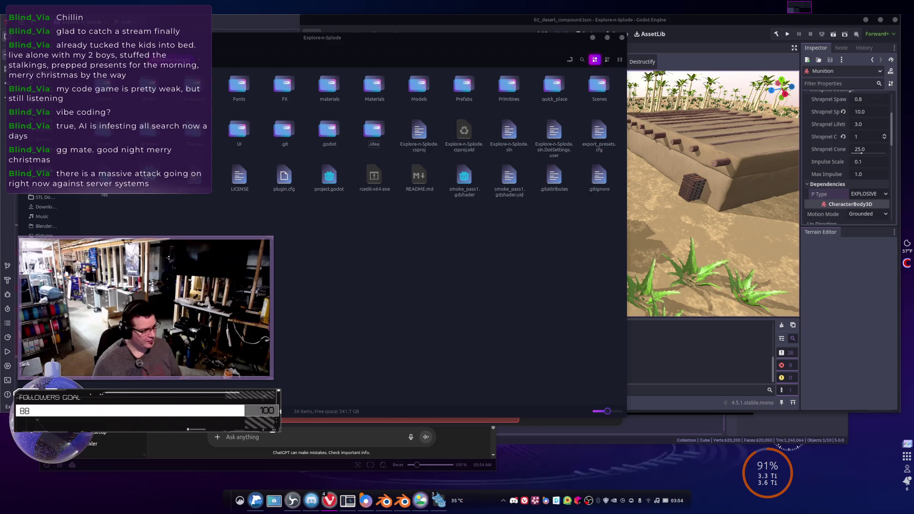
Minimize the Phase 3 project board browser and close the Explore-n-Splode folder window
key(alt+Tab)
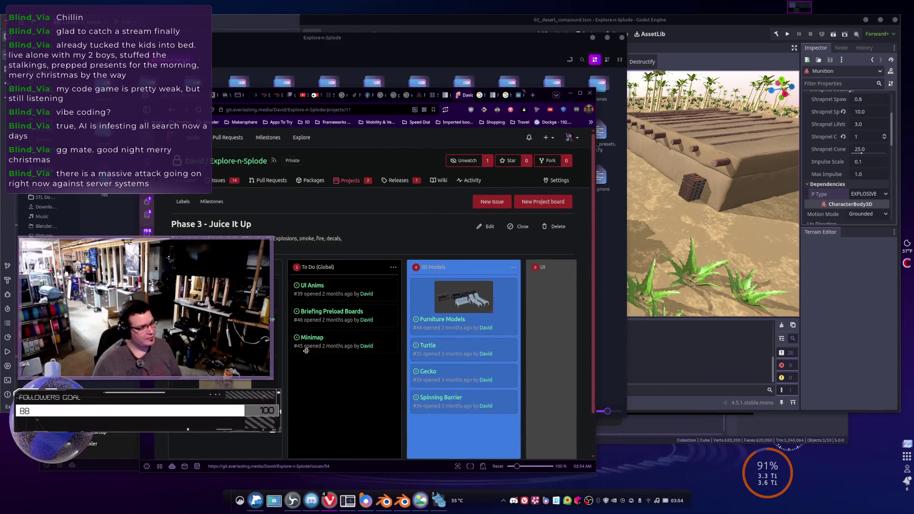
key(super+Page_Down)
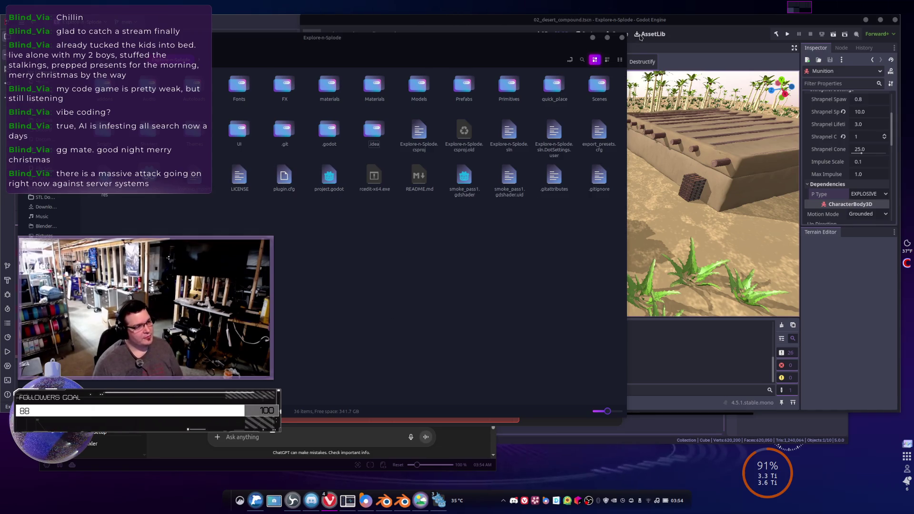
click(623, 39)
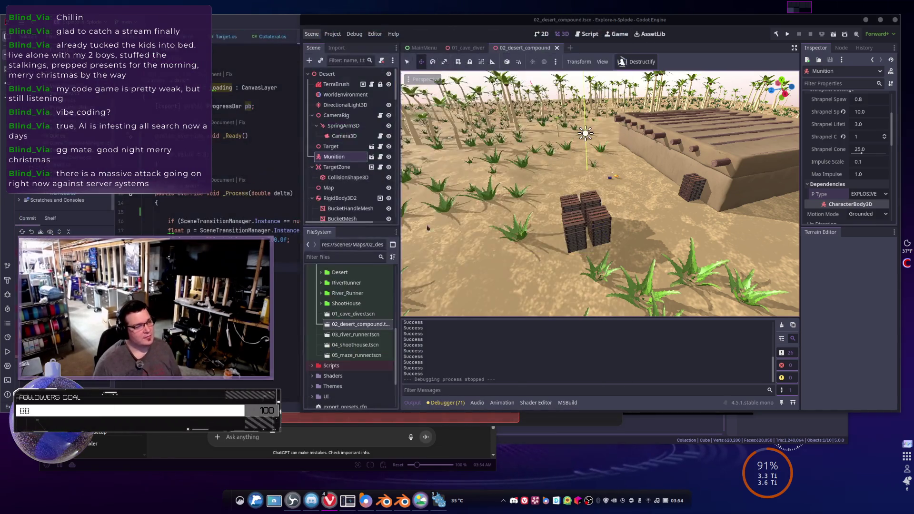
Open 03_river_runner.tscn and rebuild its terrain from the TerraBrush node
click(355, 335)
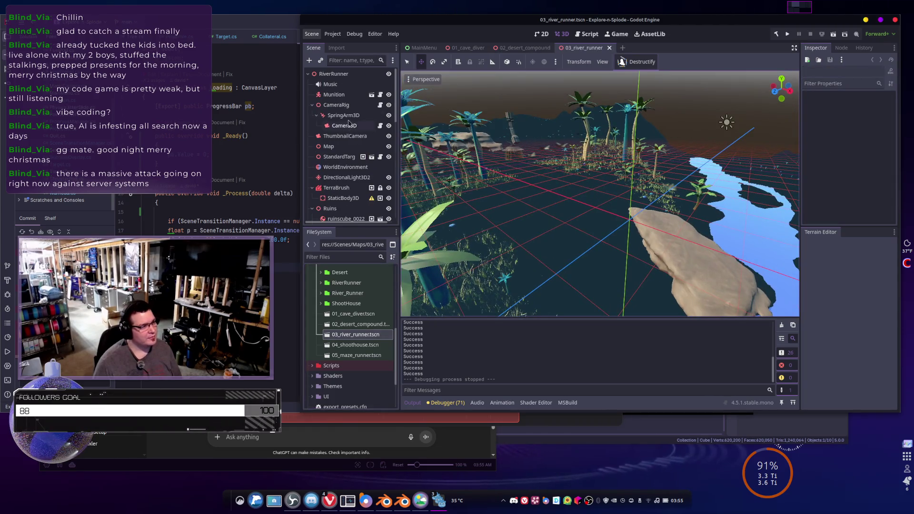
click(339, 190)
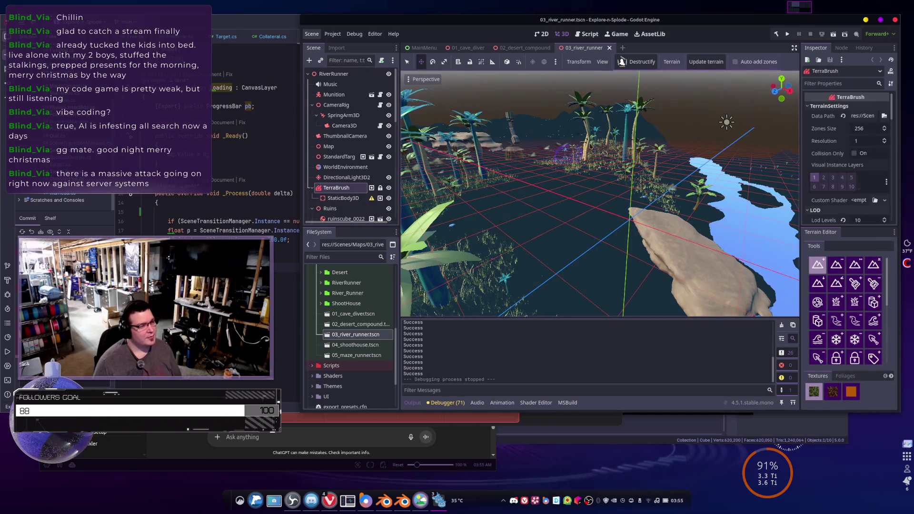
click(715, 65)
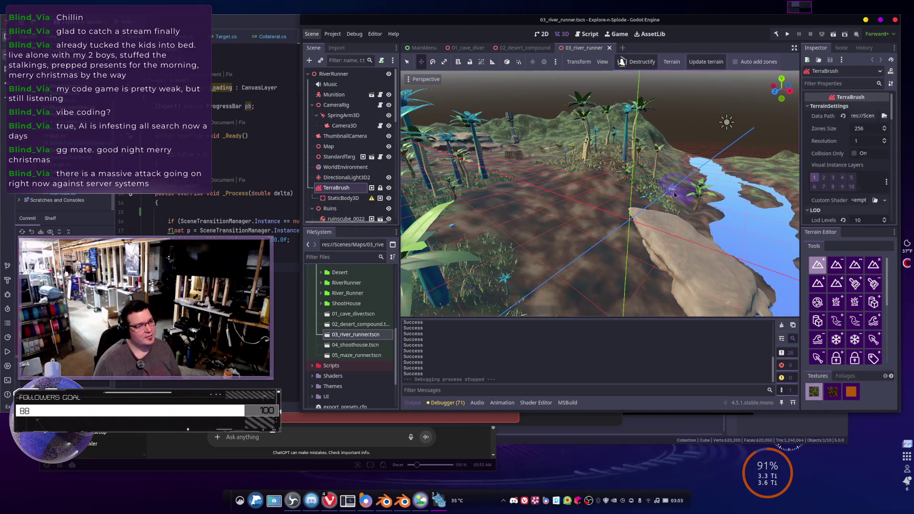
drag(605, 216, 694, 182)
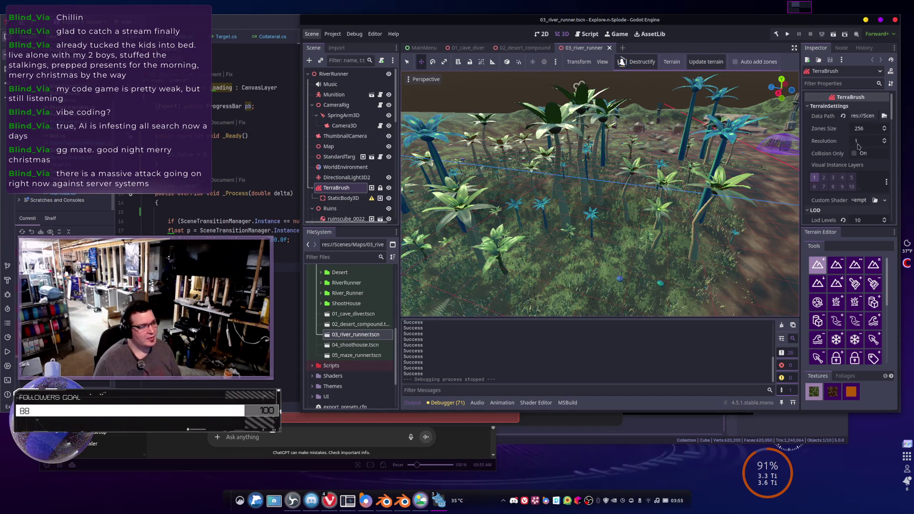
scroll(353, 308, down, 3)
scroll(356, 309, up, 3)
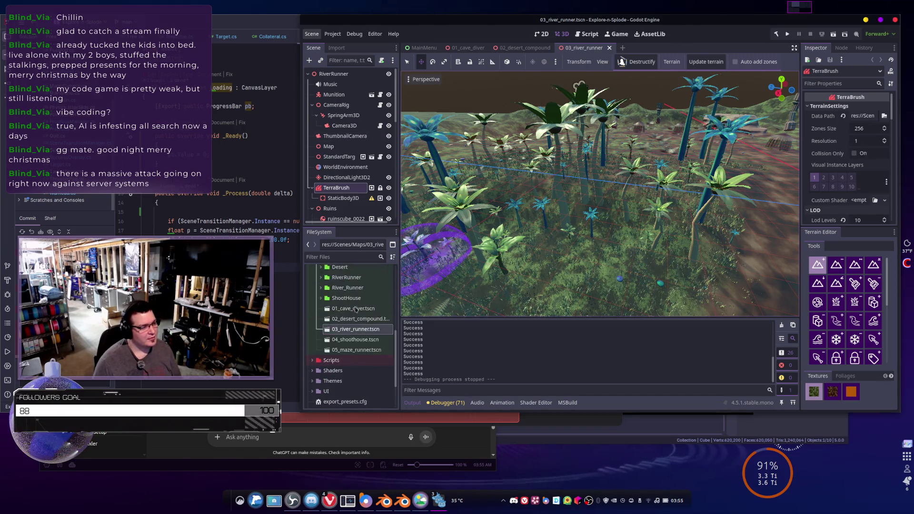
scroll(314, 298, up, 2)
Browse to Prefabs/Vegetation/Tree and inspect the palm_1_collision.tres shape
click(312, 311)
scroll(317, 333, down, 2)
click(316, 354)
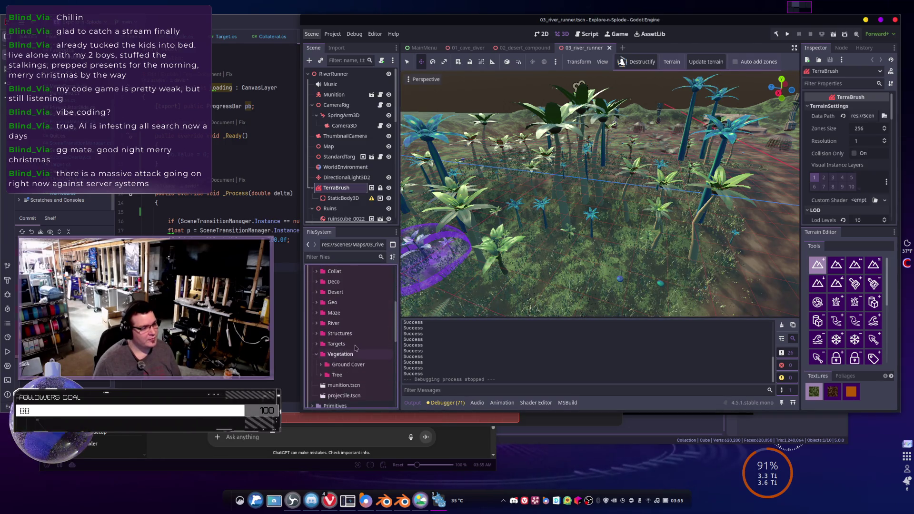
scroll(320, 334, down, 3)
click(321, 304)
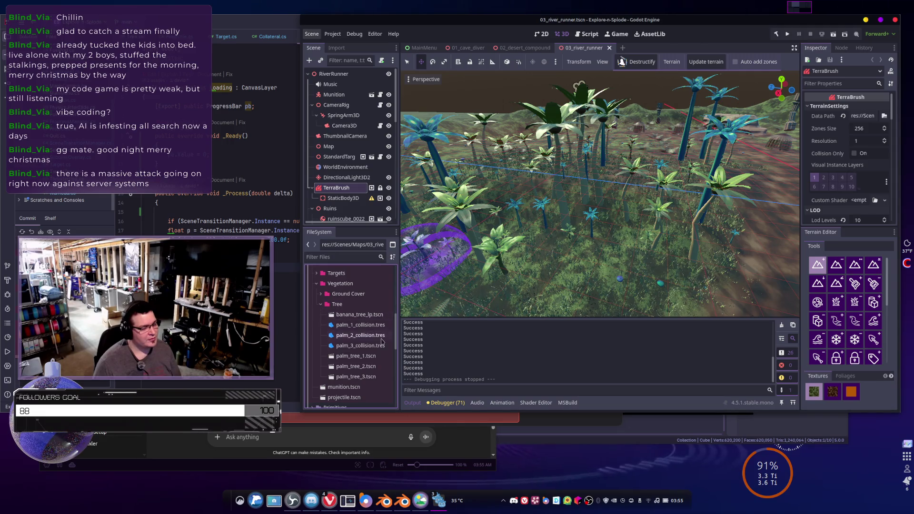
click(361, 326)
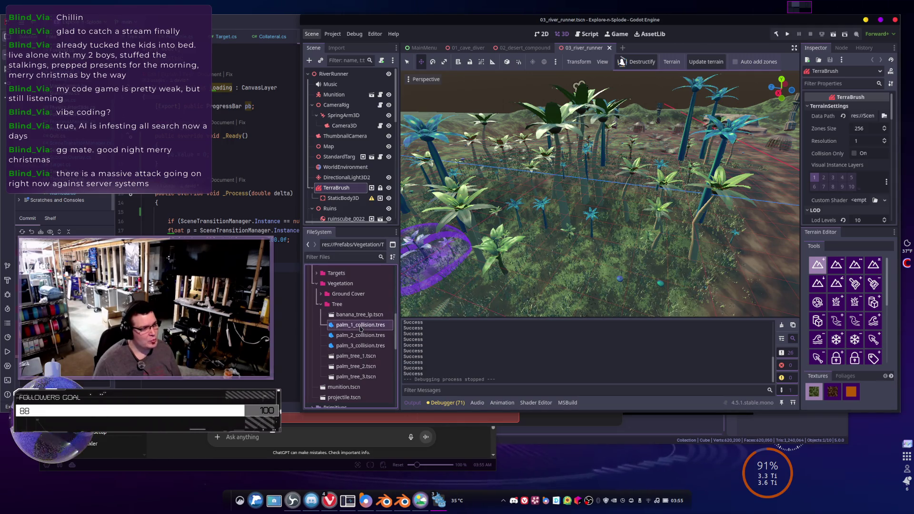
double_click(360, 326)
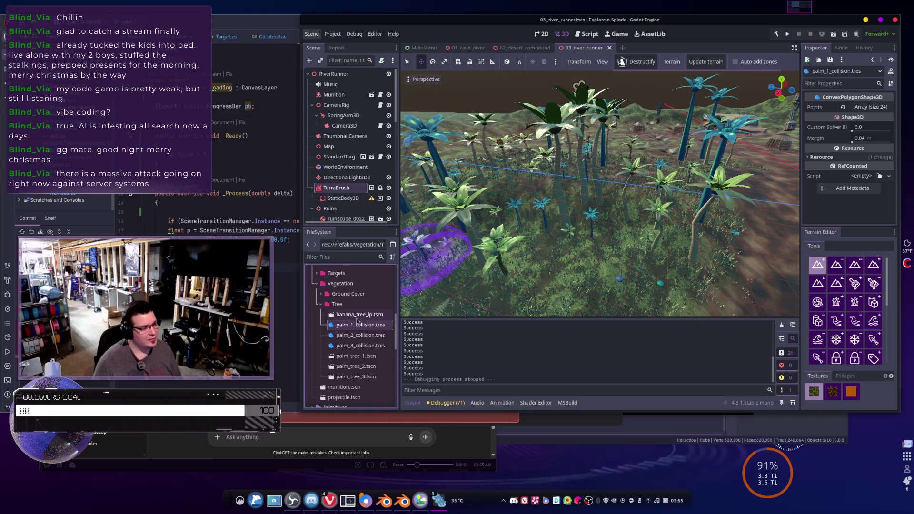
Open the palm_tree_1, palm_tree_2 and palm_tree_3 scenes, then close all three
double_click(352, 356)
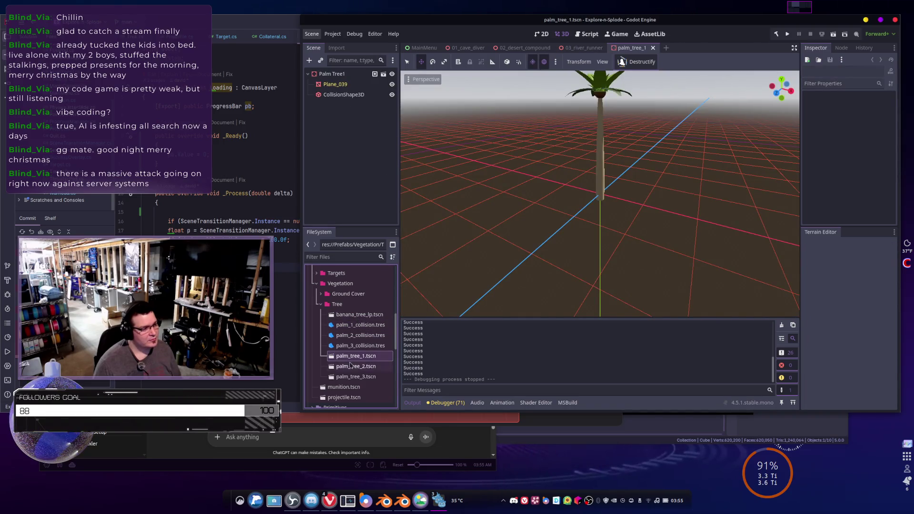
double_click(351, 366)
double_click(359, 377)
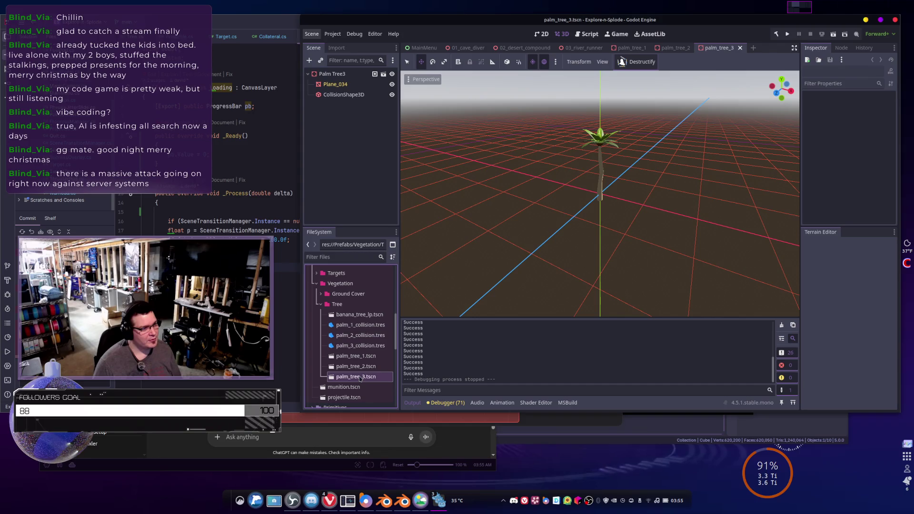
click(740, 48)
click(701, 48)
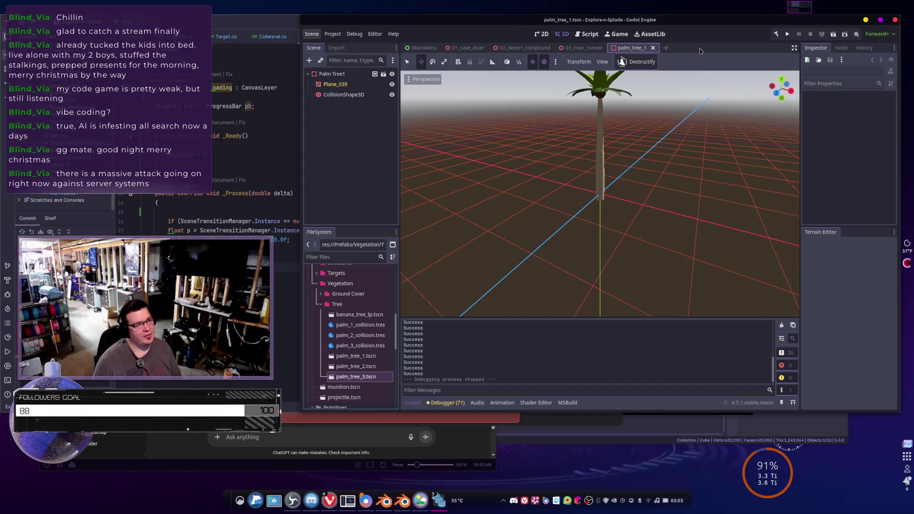
click(653, 48)
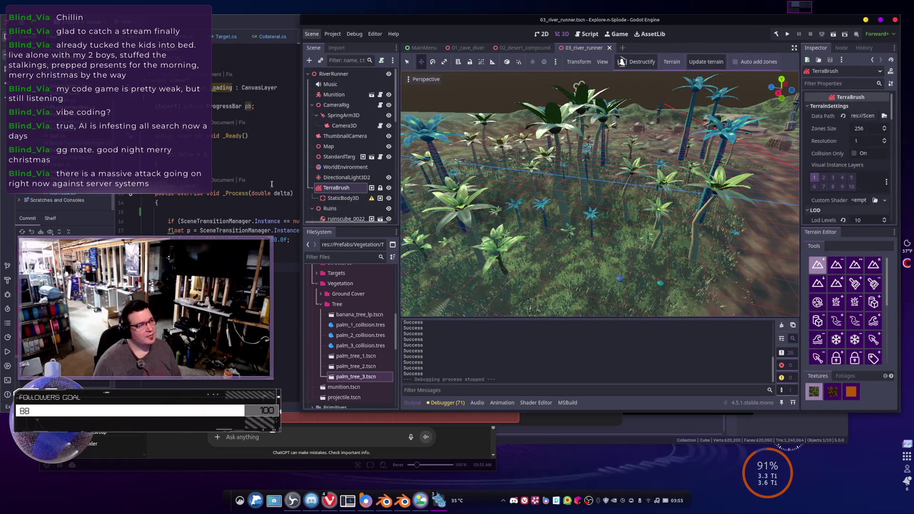
Expand the TerraBrush Objects list down to element 4's object definition
scroll(844, 168, down, 4)
scroll(844, 168, down, 3)
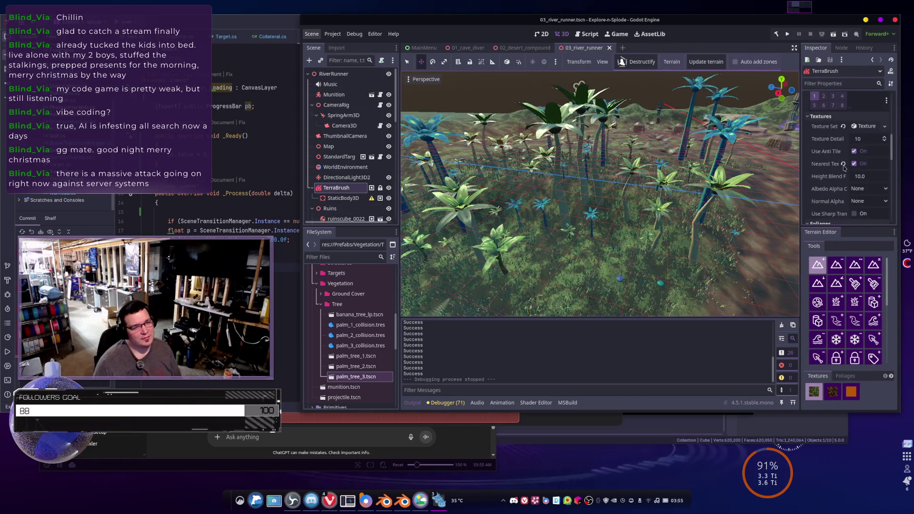
scroll(845, 168, down, 3)
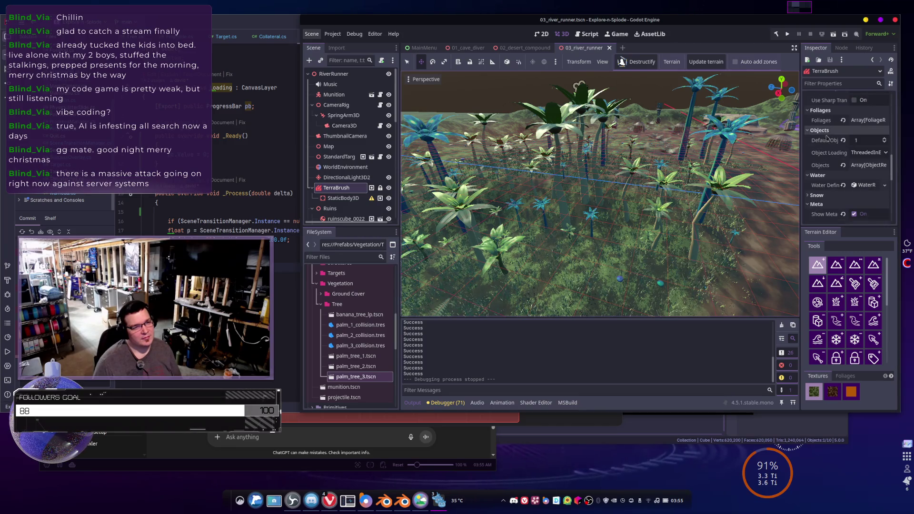
click(868, 165)
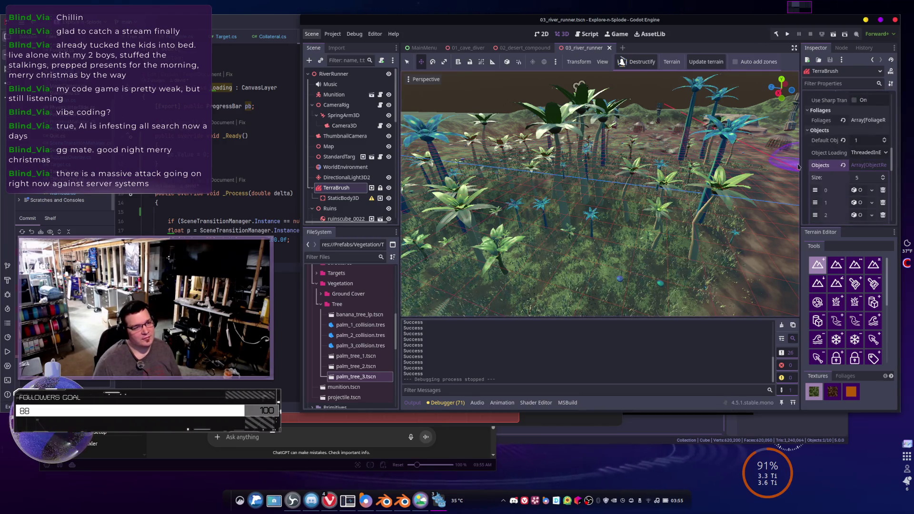
drag(801, 163, 767, 162)
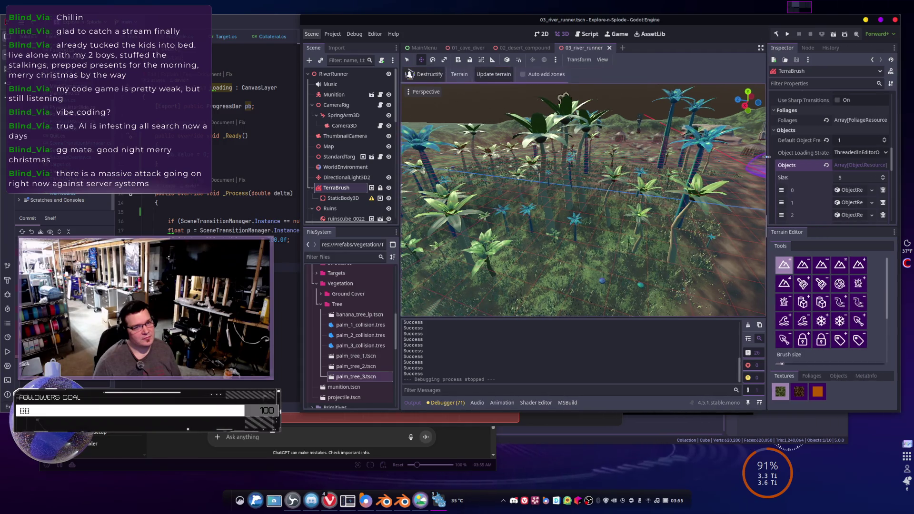
scroll(806, 184, down, 2)
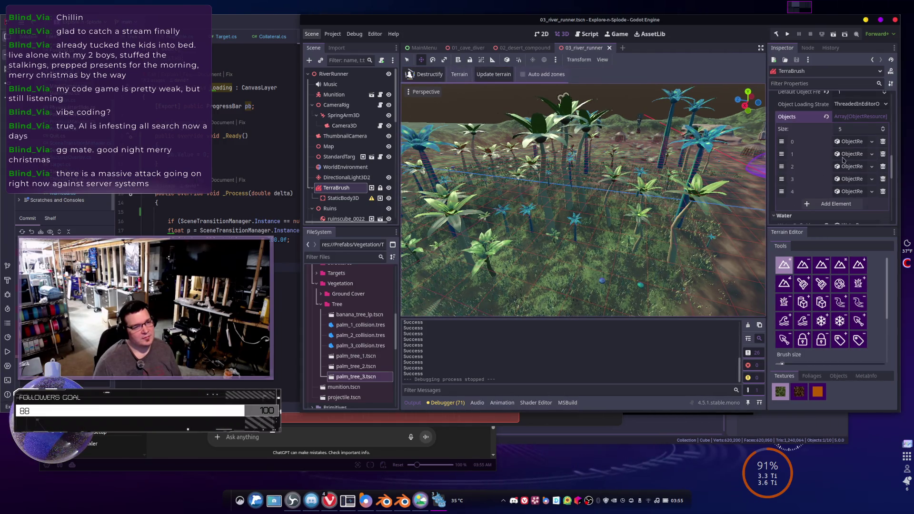
click(852, 142)
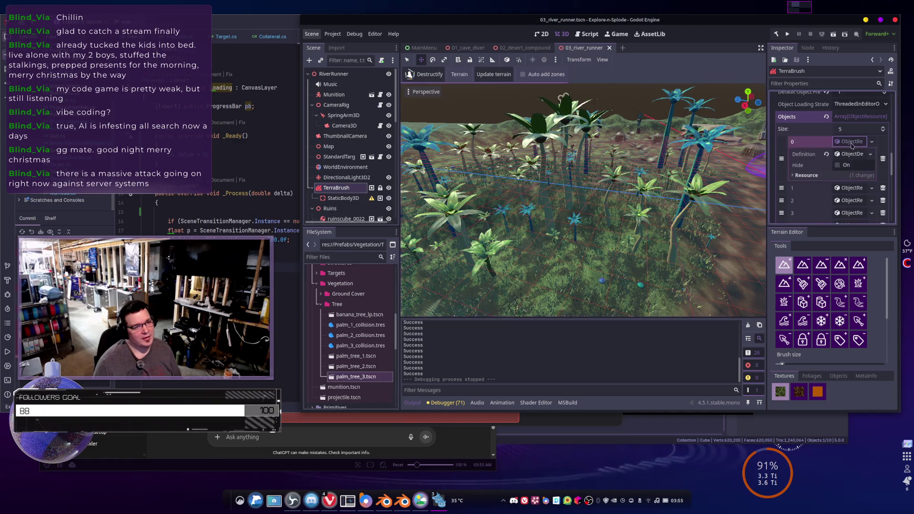
click(852, 142)
click(848, 191)
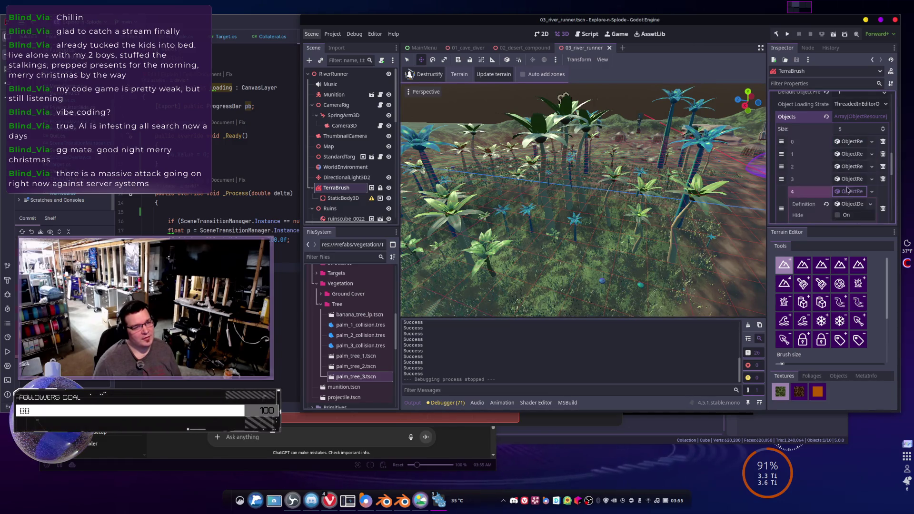
scroll(847, 185, down, 2)
click(849, 140)
scroll(847, 157, down, 2)
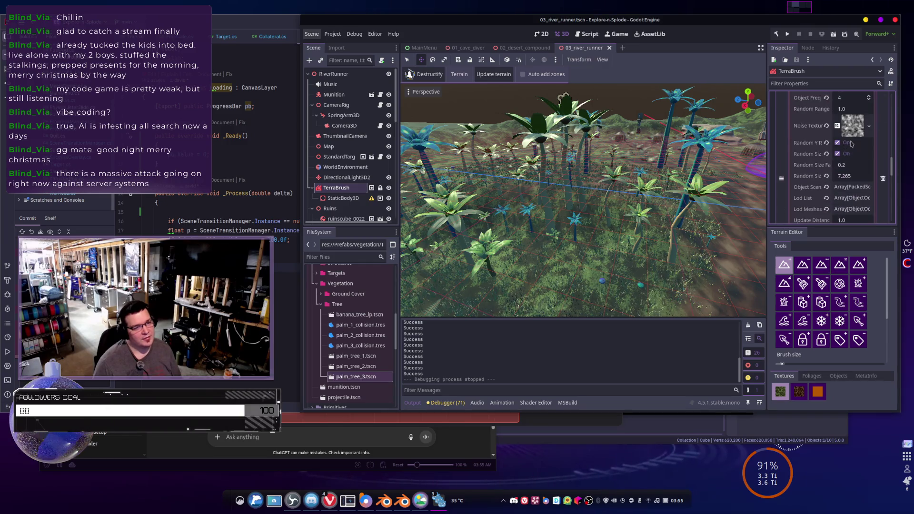
scroll(847, 160, down, 2)
Drill into Lod Meshes element 0's mesh and clear its Material Override
click(849, 161)
scroll(804, 148, down, 2)
click(842, 137)
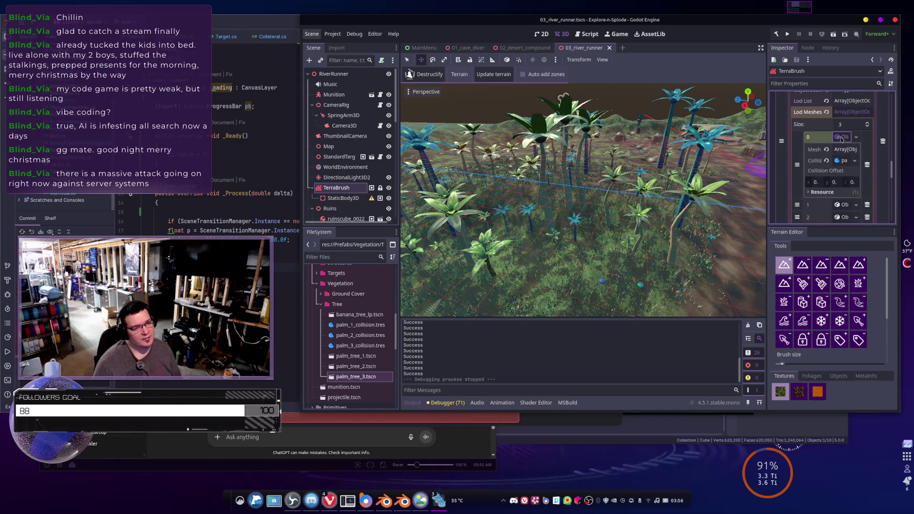
click(846, 149)
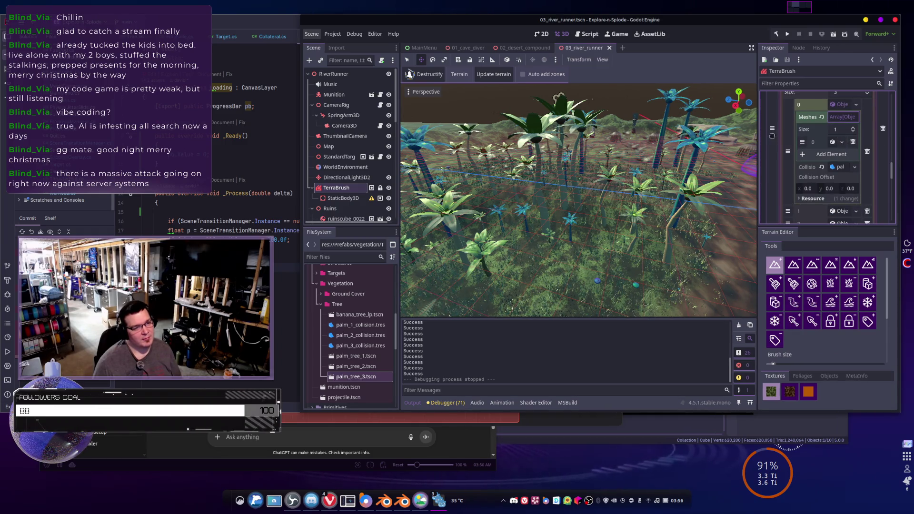
drag(757, 138, 651, 138)
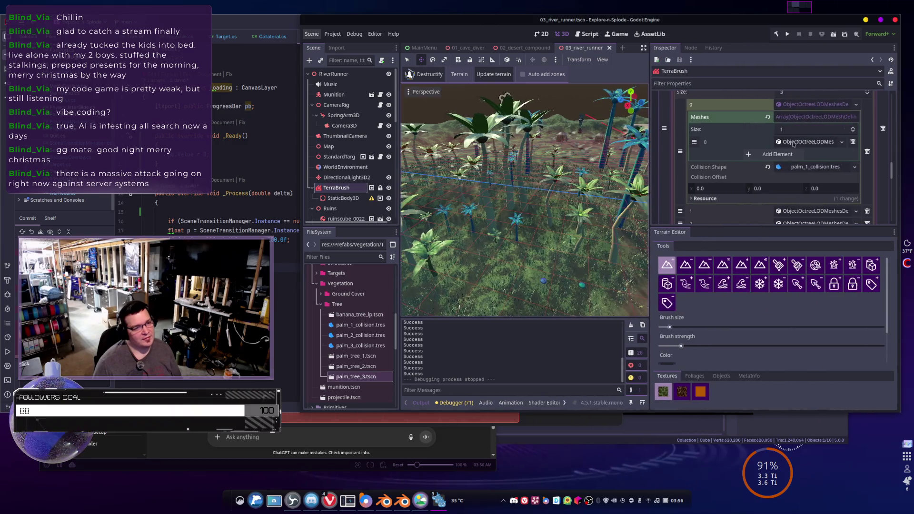
click(791, 143)
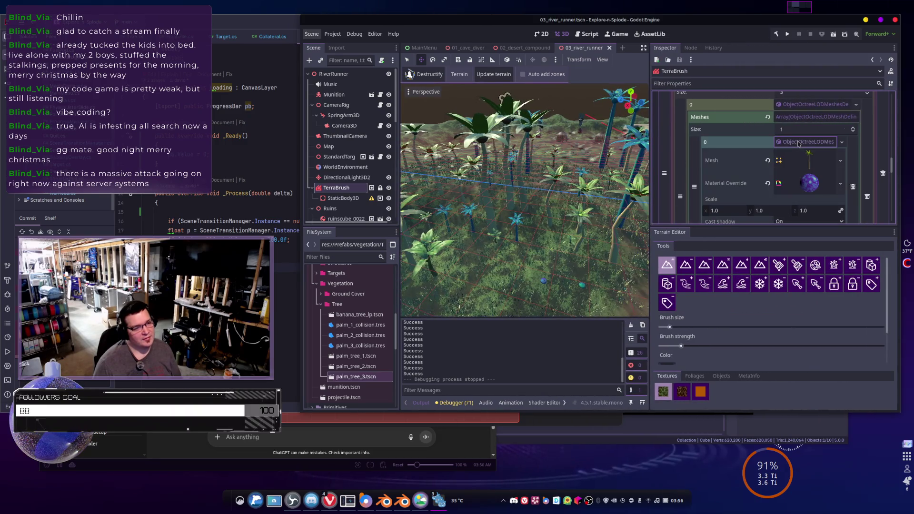
click(840, 183)
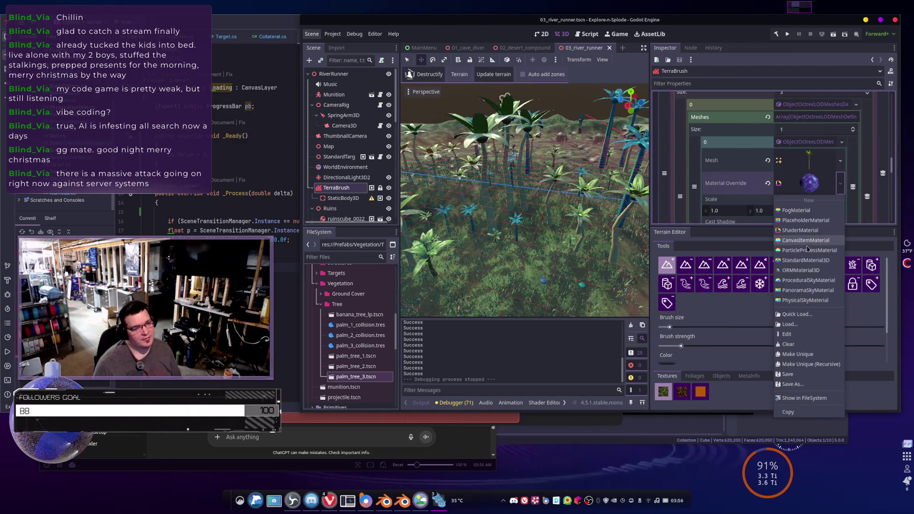
click(792, 345)
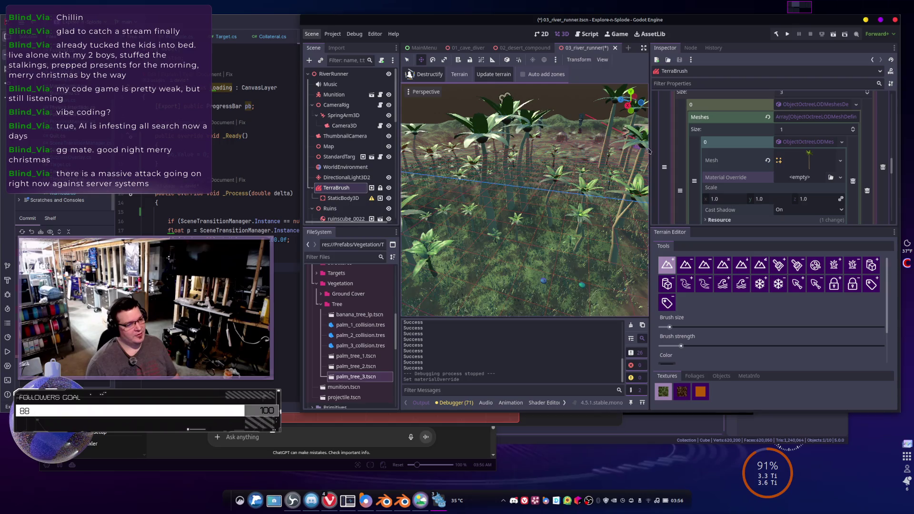
drag(648, 147, 757, 147)
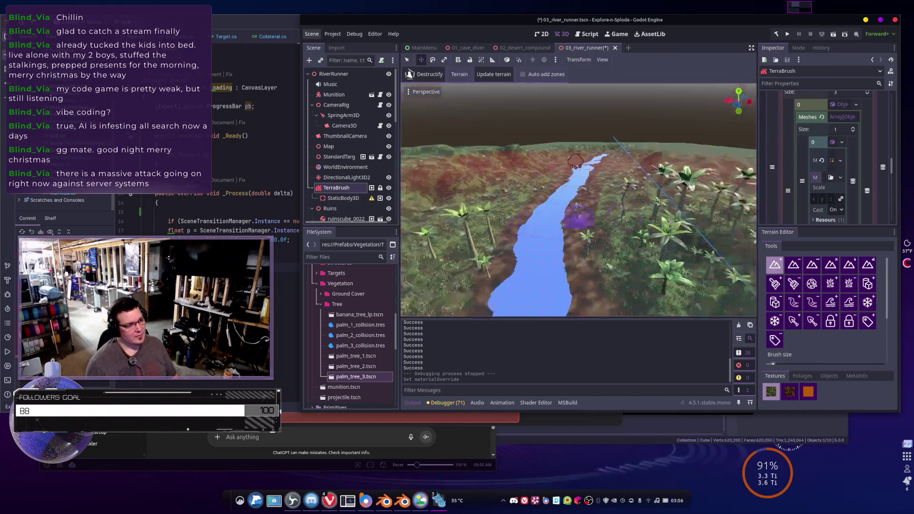
Freelook along the river in the 03_river_runner level to inspect the terrain
key(r)
key(e)
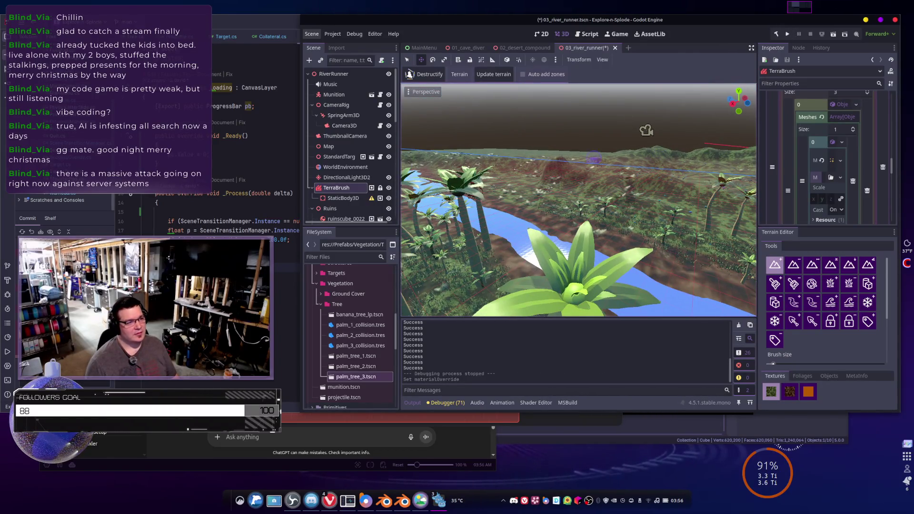
key(r)
key(e)
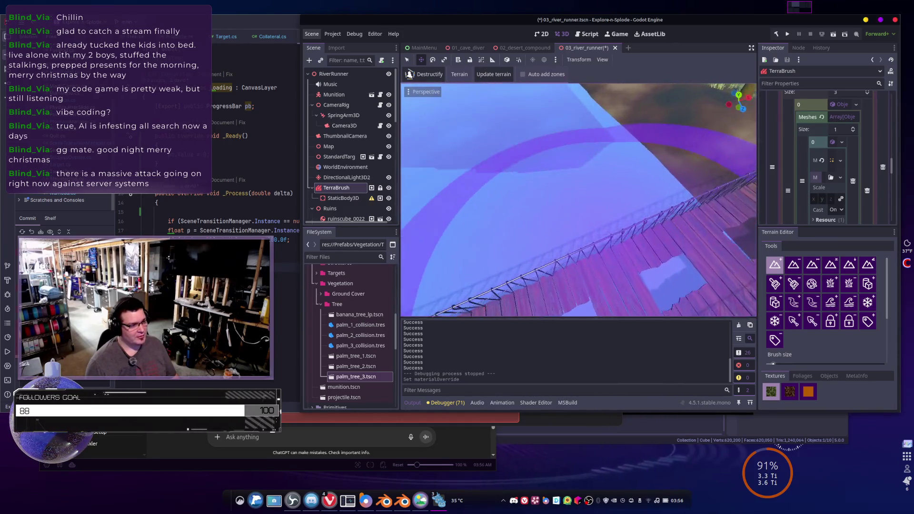
scroll(600, 209, down, 2)
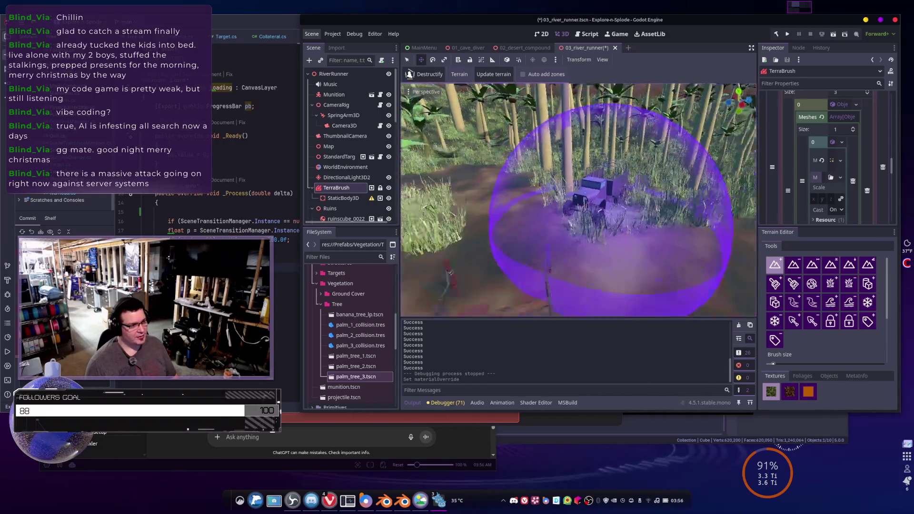
click(811, 265)
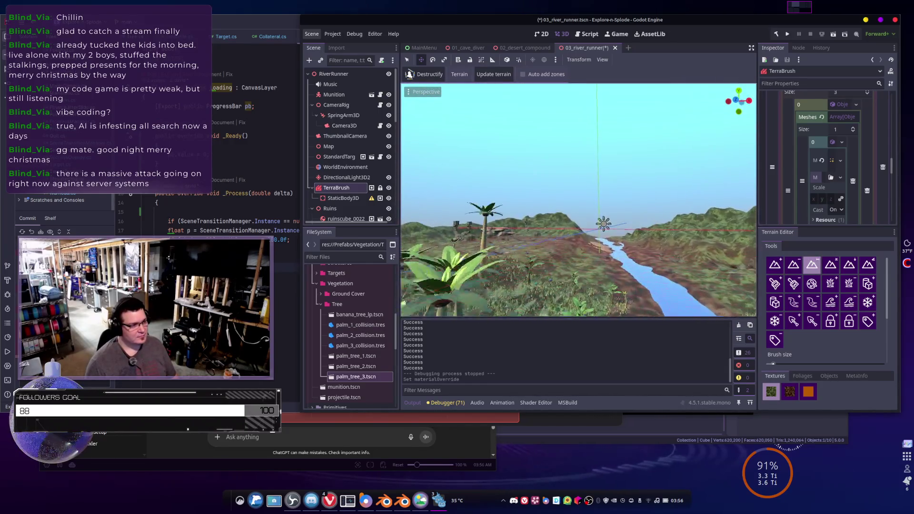
Check the mushroom from above and the low terrain view, then save and run the game
scroll(578, 200, up, 2)
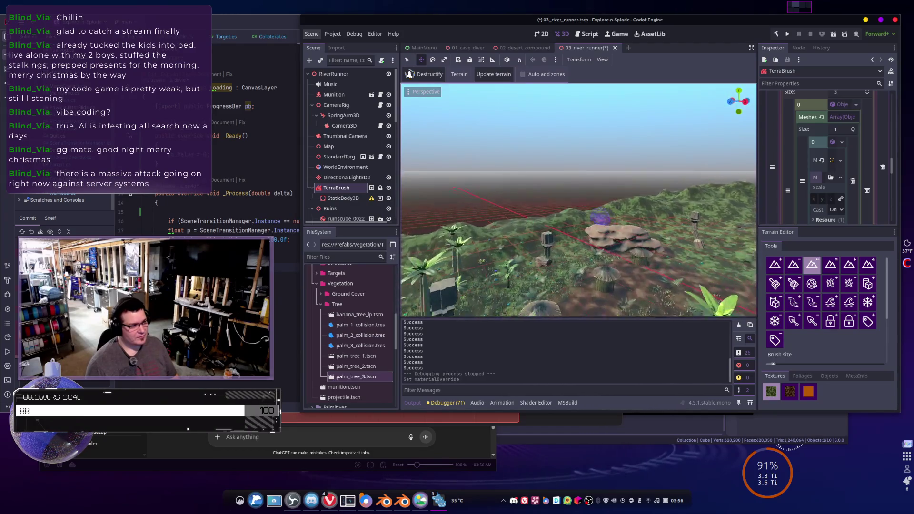
key(e)
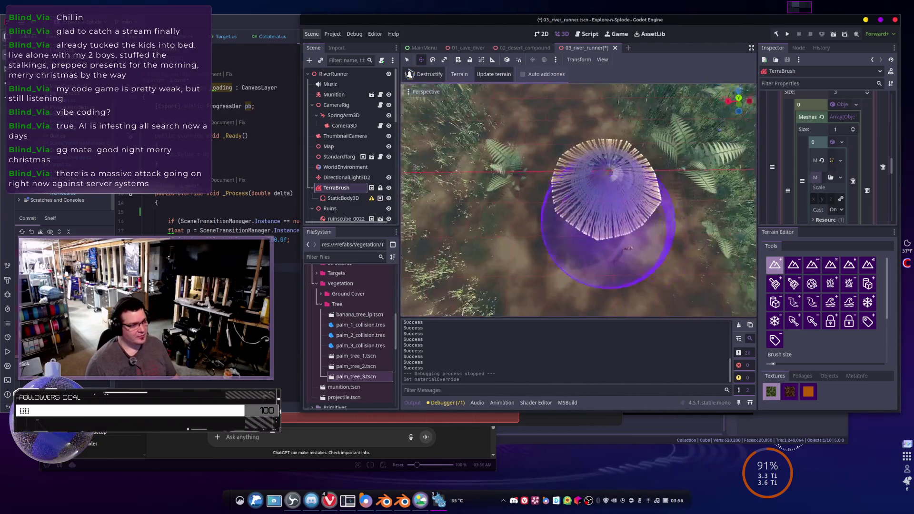
click(812, 265)
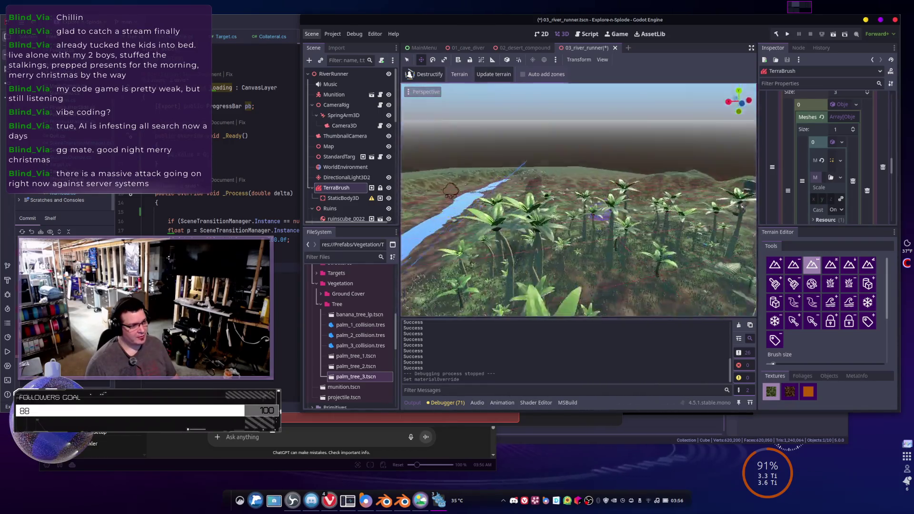
click(787, 34)
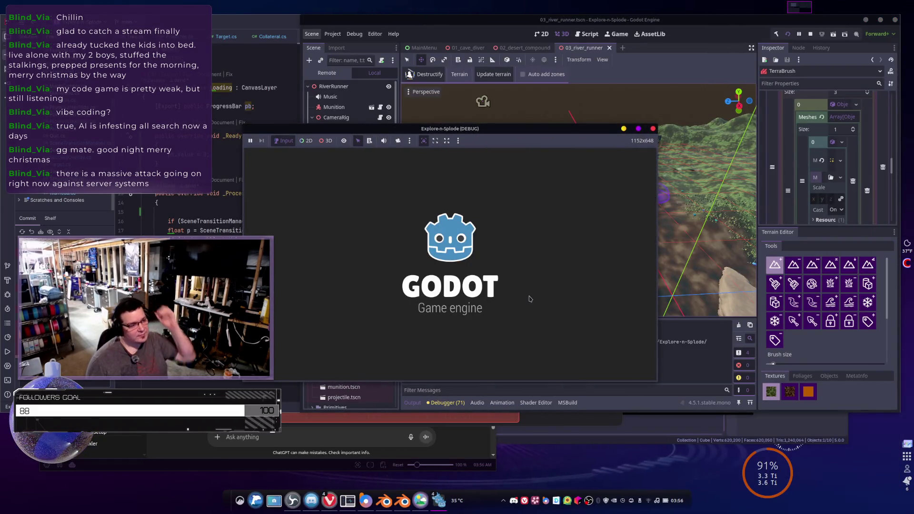
Play the river runner mission to Mission Completed, return to Mission Selection, and stop the game
drag(564, 134, 684, 125)
drag(654, 232, 653, 231)
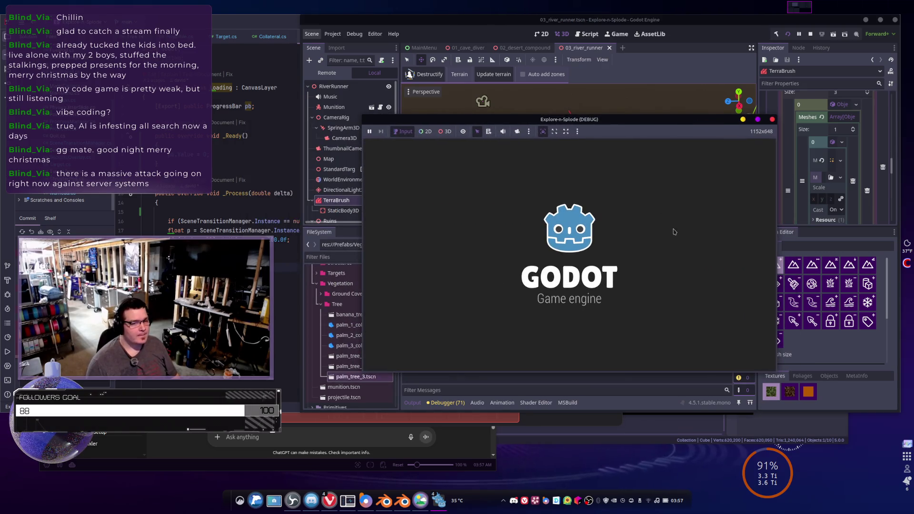
click(518, 355)
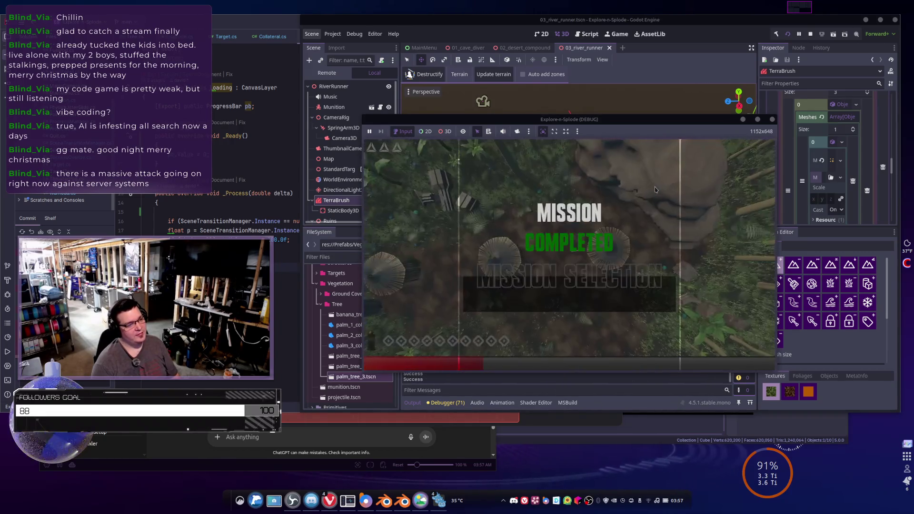
click(559, 281)
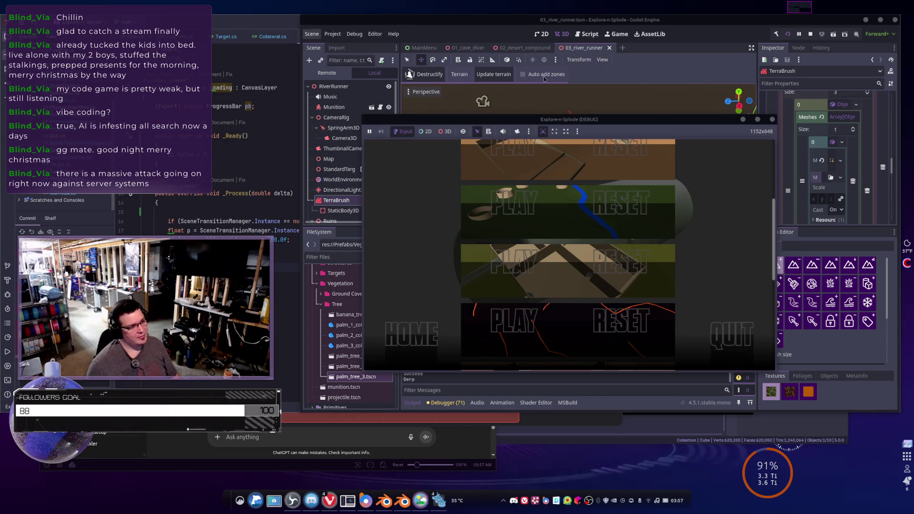
click(734, 350)
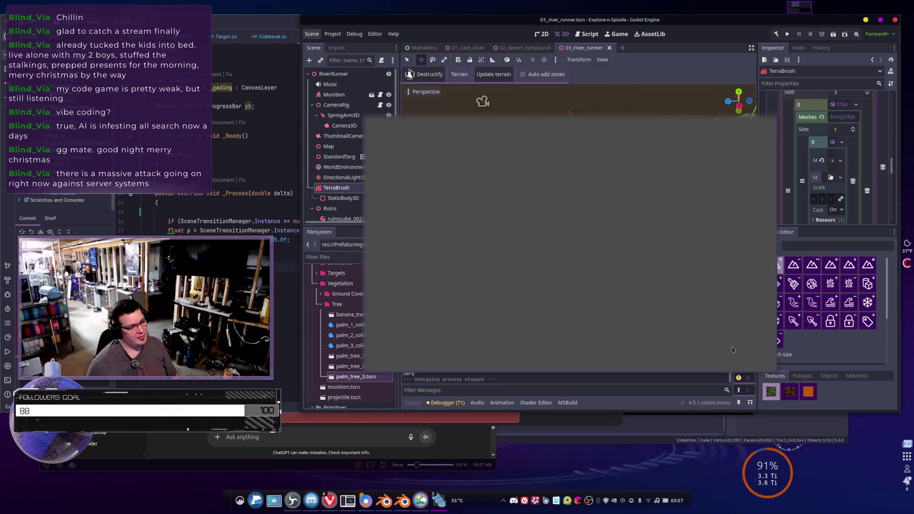
Open the 04_shoothouse.tscn level from the FileSystem
scroll(359, 360, down, 3)
scroll(360, 361, down, 3)
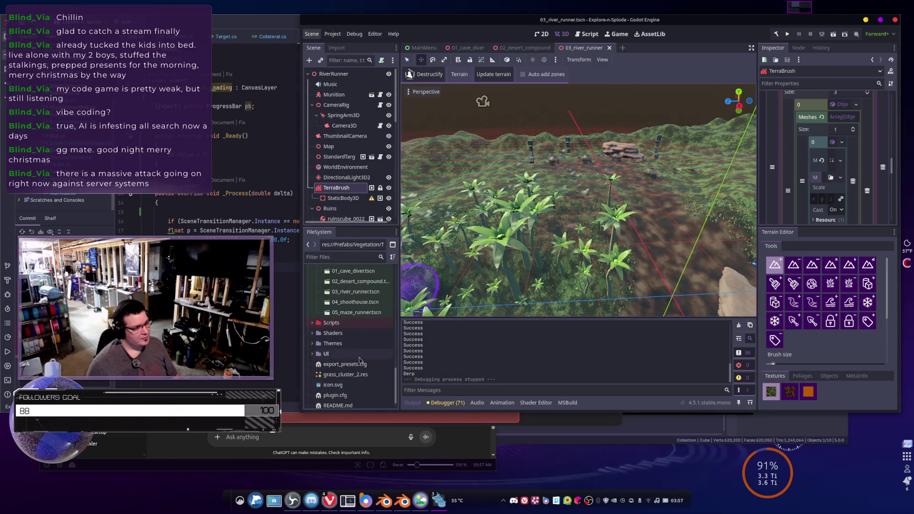
click(354, 304)
double_click(354, 303)
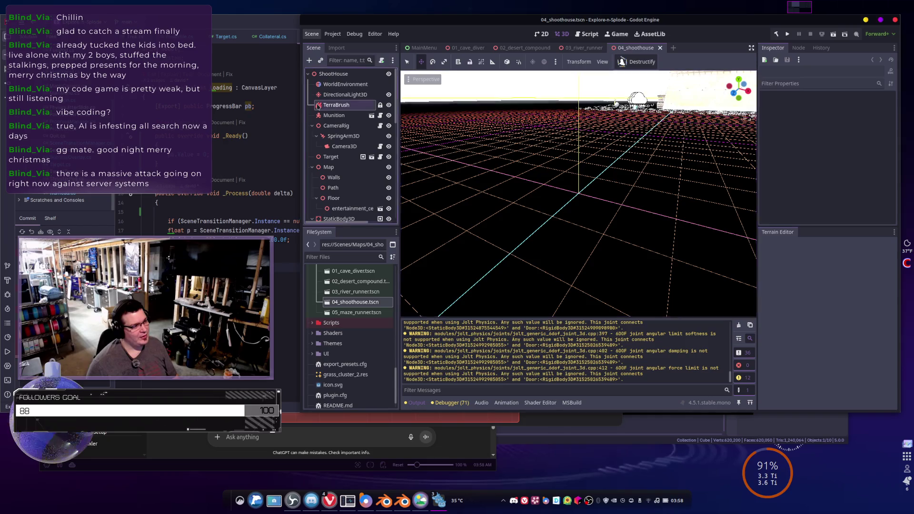
Rebuild the TerraBrush terrain with Update terrain, then bring up Project Settings
click(336, 105)
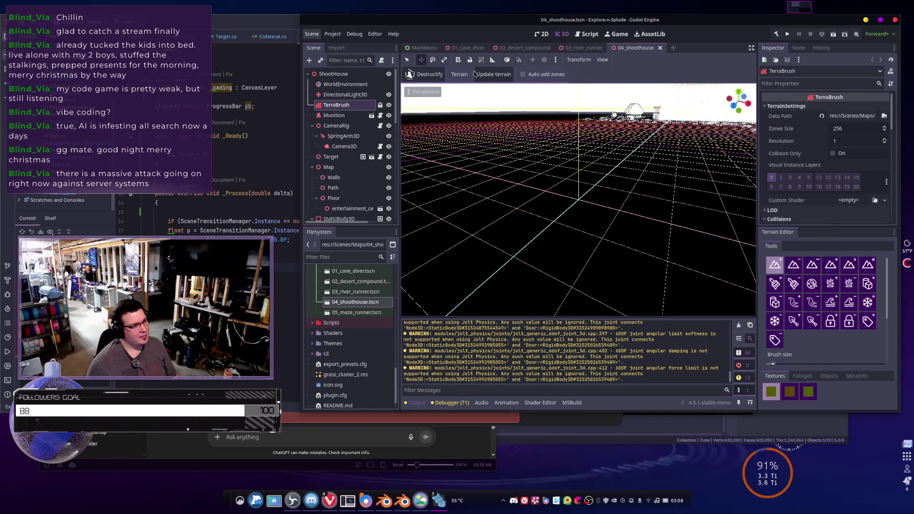
click(494, 74)
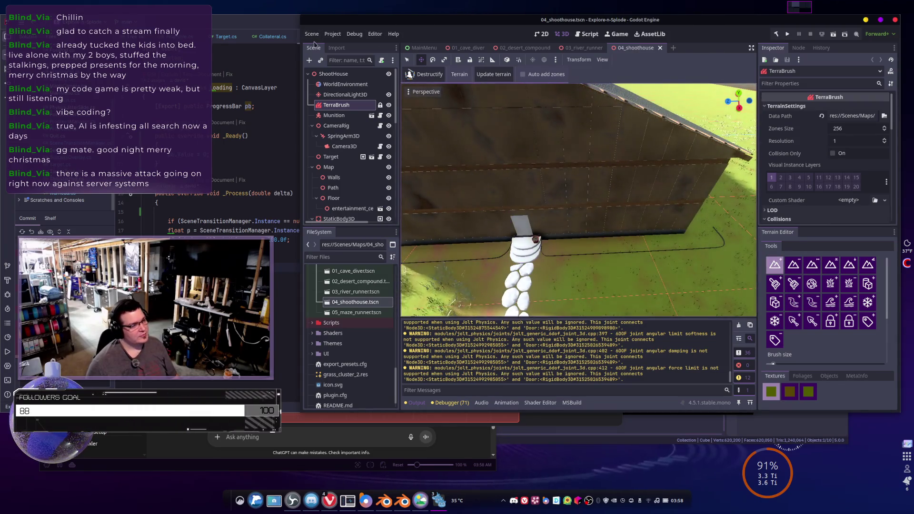
click(334, 37)
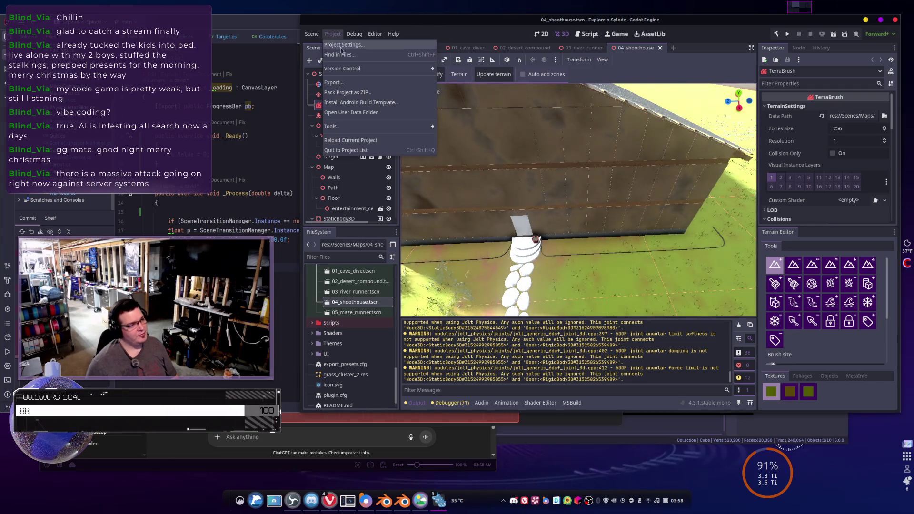
click(342, 46)
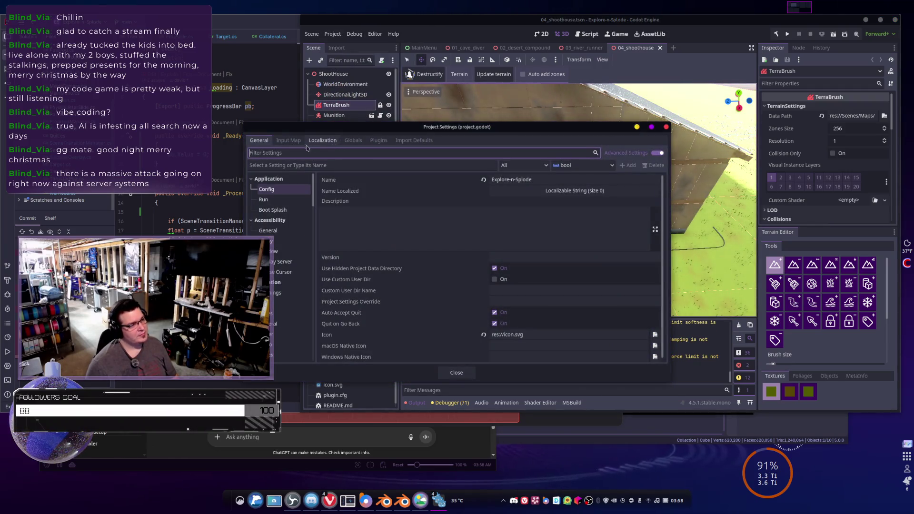
click(373, 142)
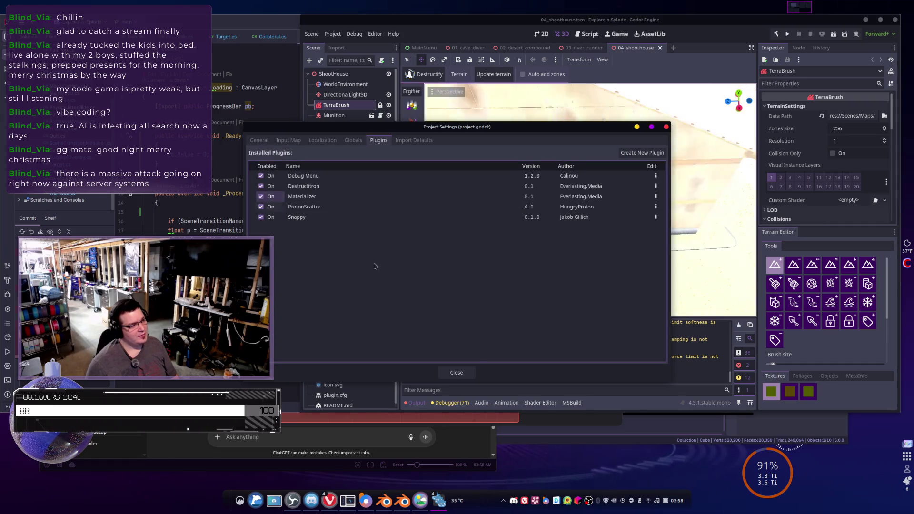
click(456, 373)
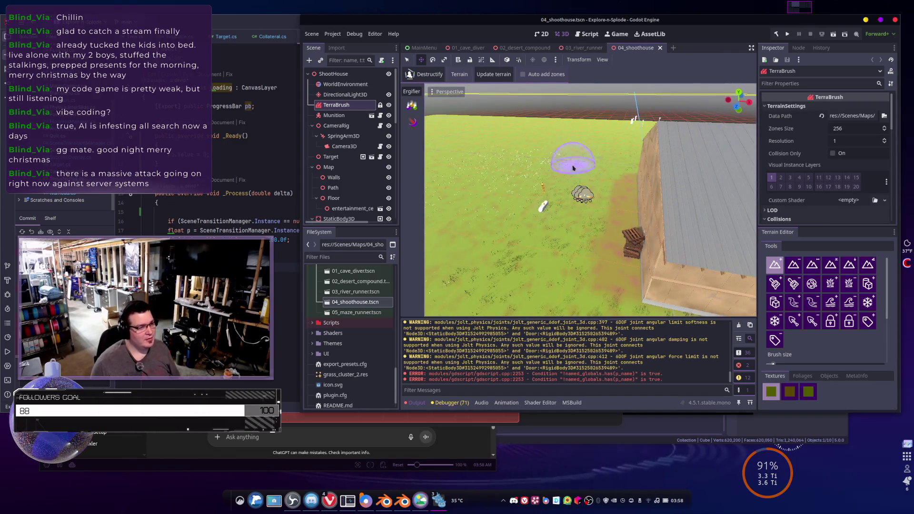
Move the Munition away from the shoothouse into the yard
click(344, 115)
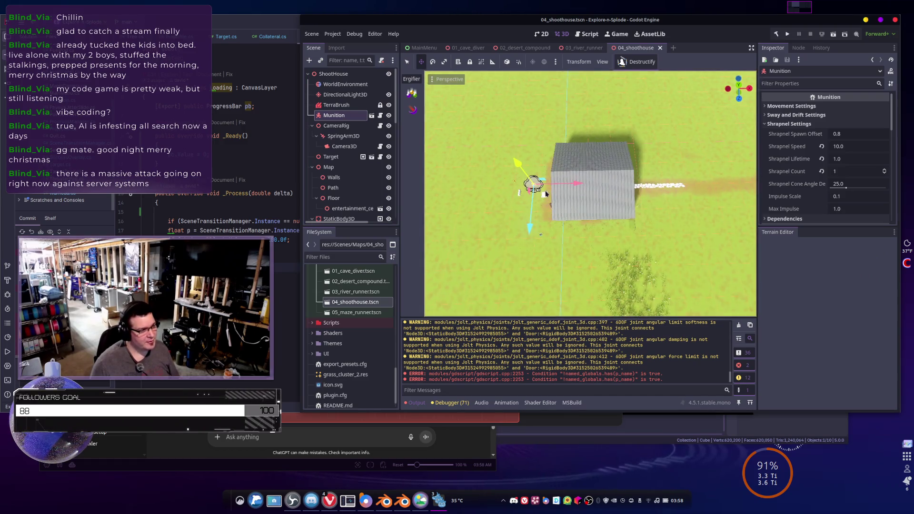
mouse_move(767, 185)
mouse_down()
mouse_move(704, 163)
mouse_move(624, 169)
mouse_up()
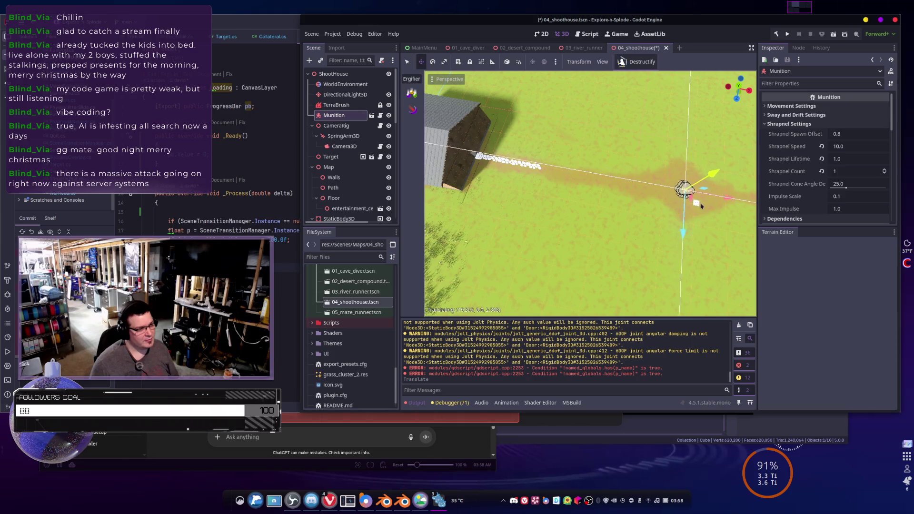
drag(662, 198, 659, 197)
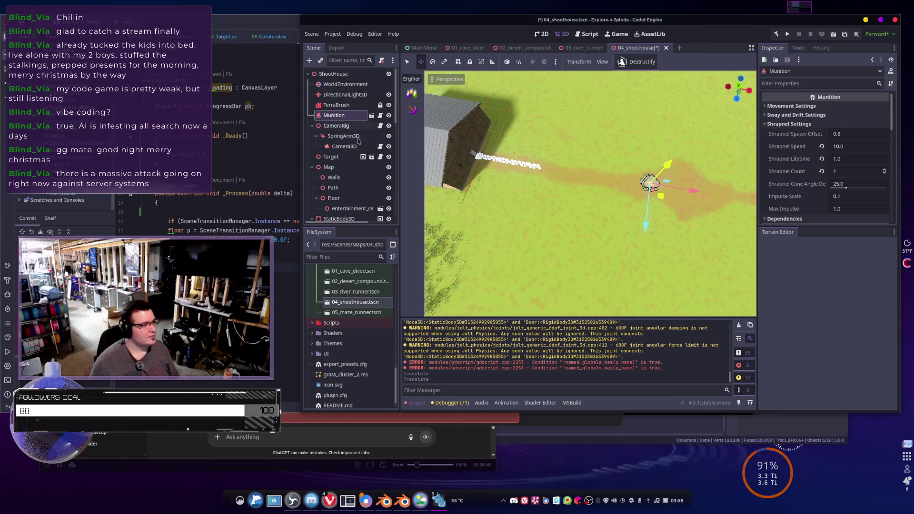
Make the Rural Shoothouse visible, check it up close, then save and run the game
scroll(362, 143, down, 5)
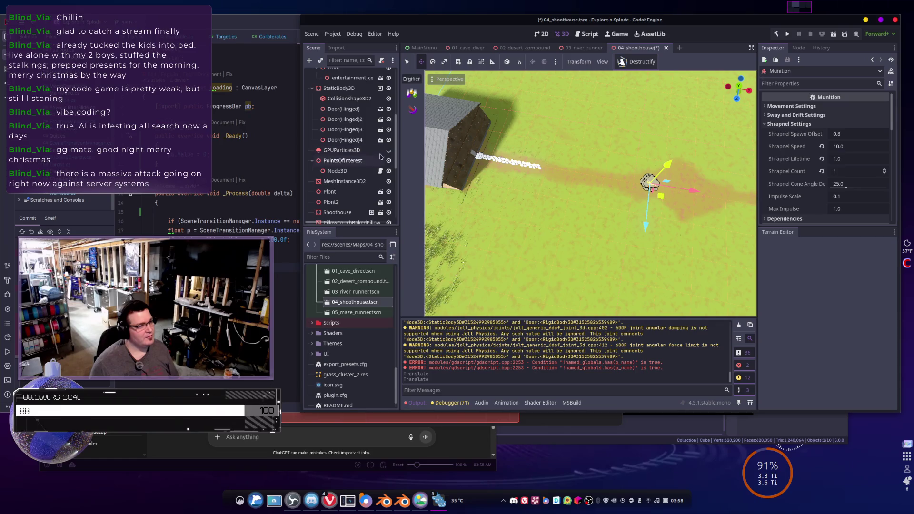
scroll(370, 161, down, 4)
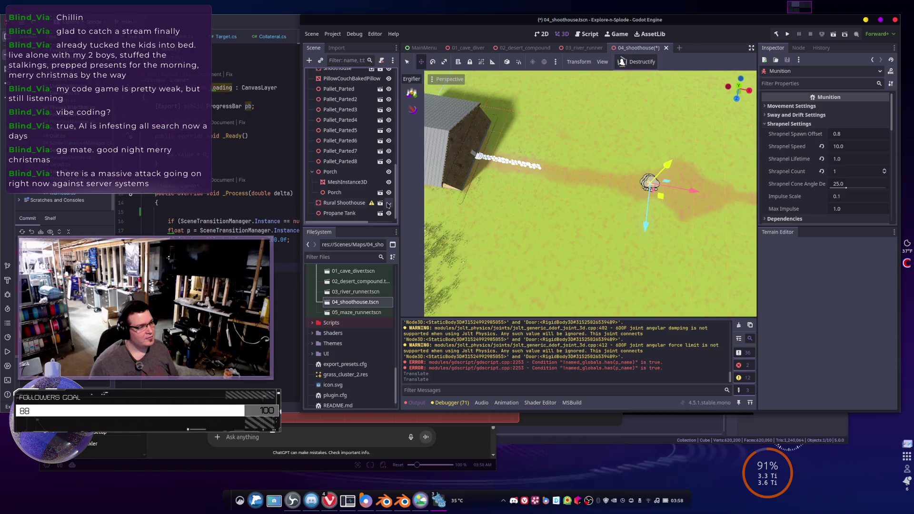
click(388, 203)
key(w)
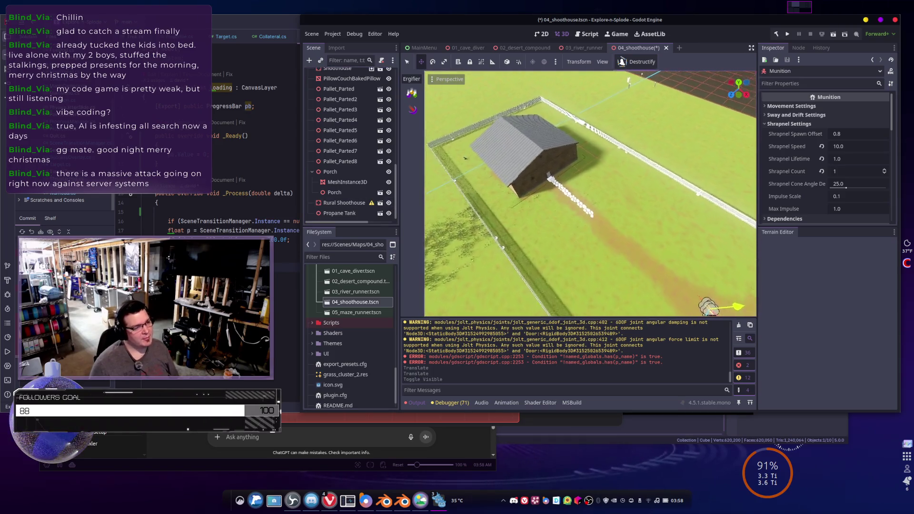
key(s)
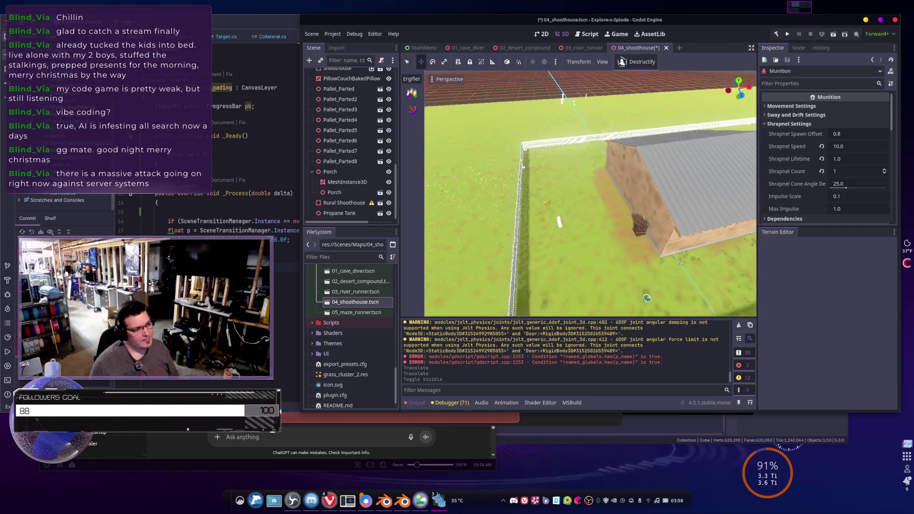
click(788, 35)
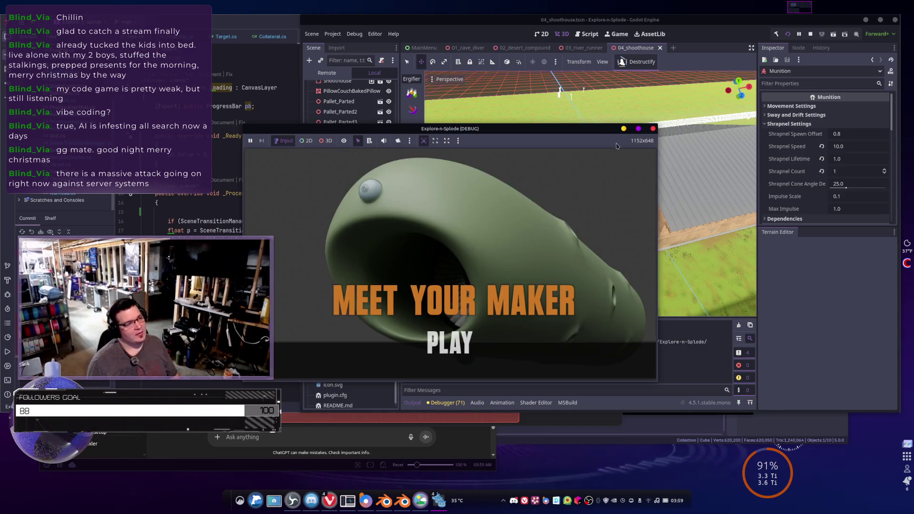
Start the shoothouse level and steer the player across the field past the fence
click(486, 349)
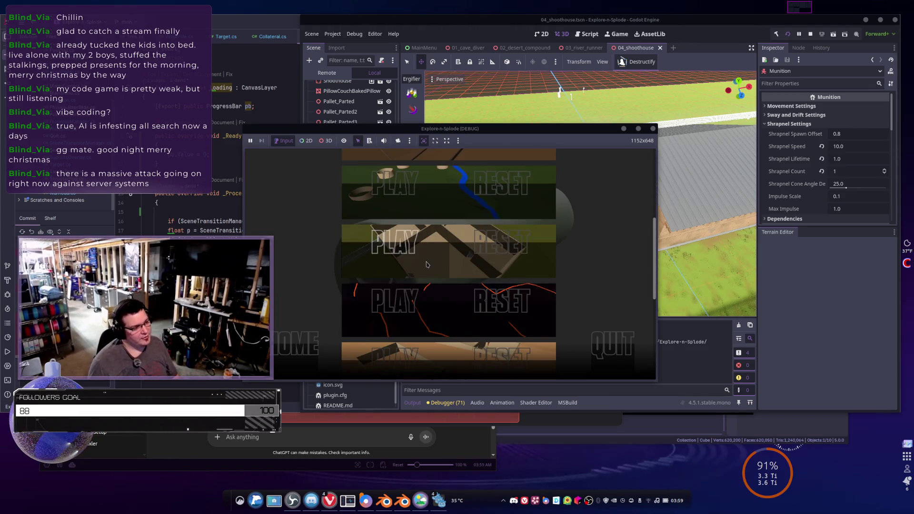
click(430, 255)
key(w)
key(d)
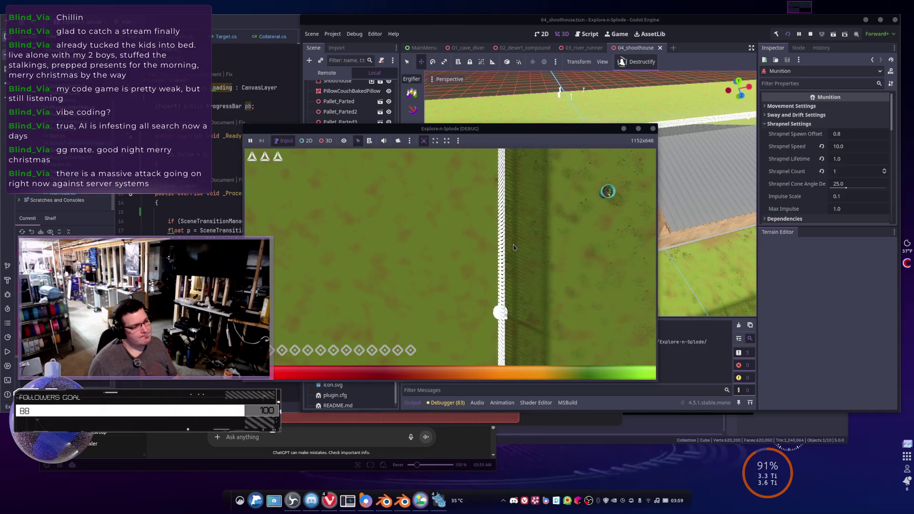
key(d)
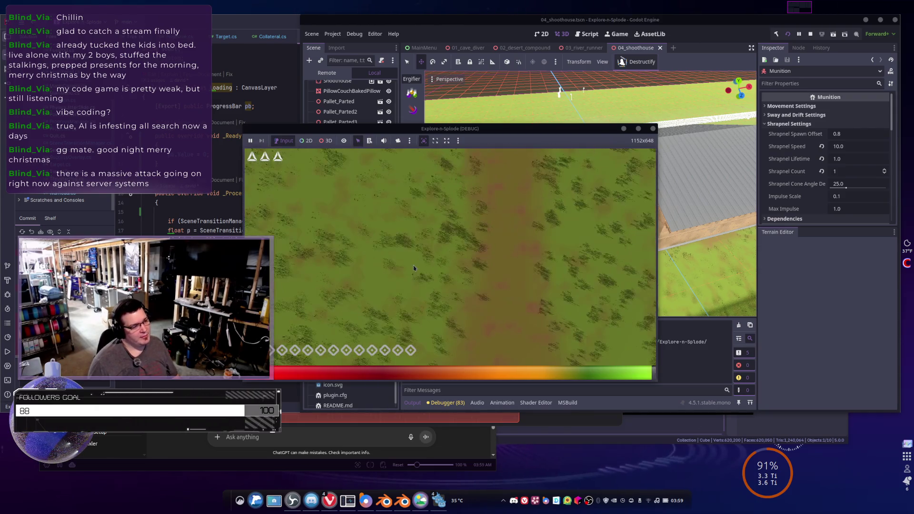
Set off the munition, fly it toward the house in a maximized window, then stop the game
click(470, 263)
key(w)
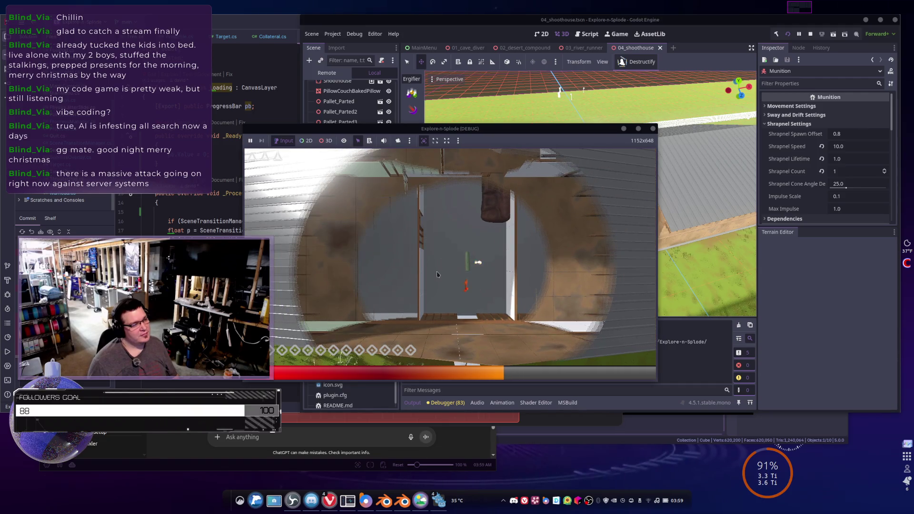
click(640, 129)
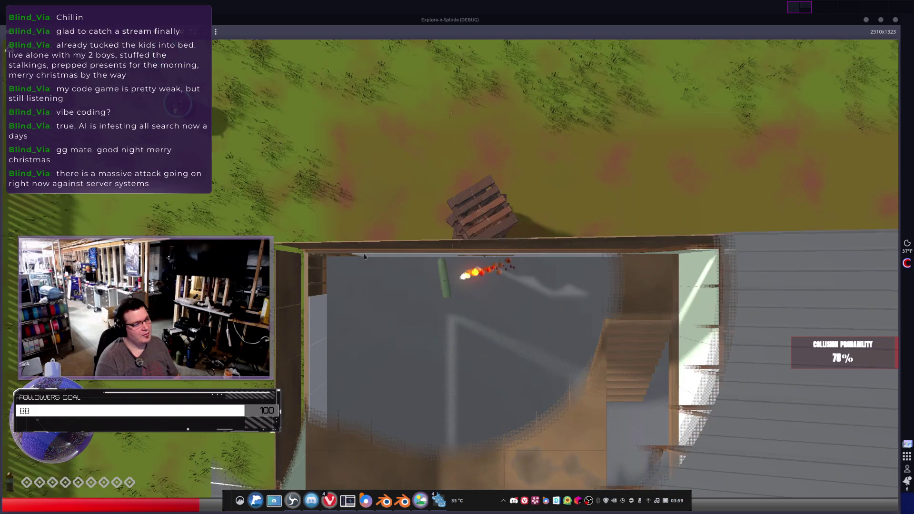
key(Escape)
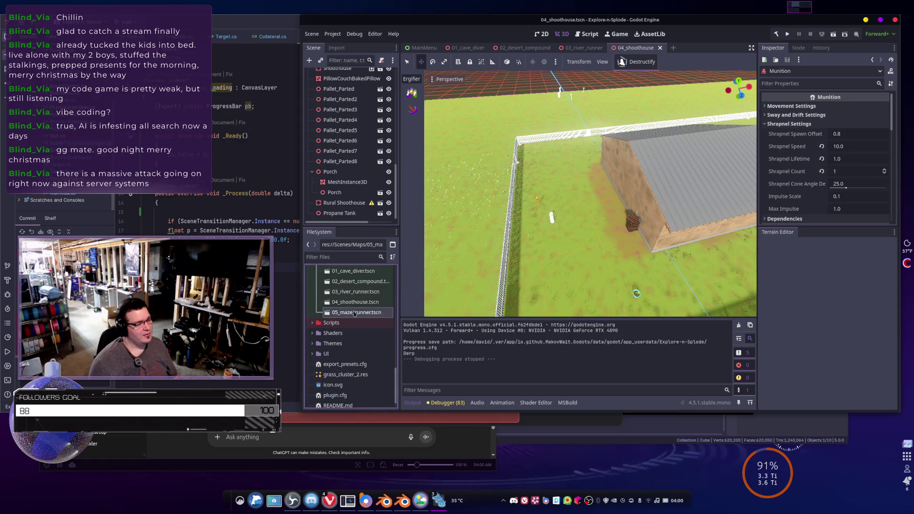
Open the 05_maze_runner scene and run the project
double_click(370, 313)
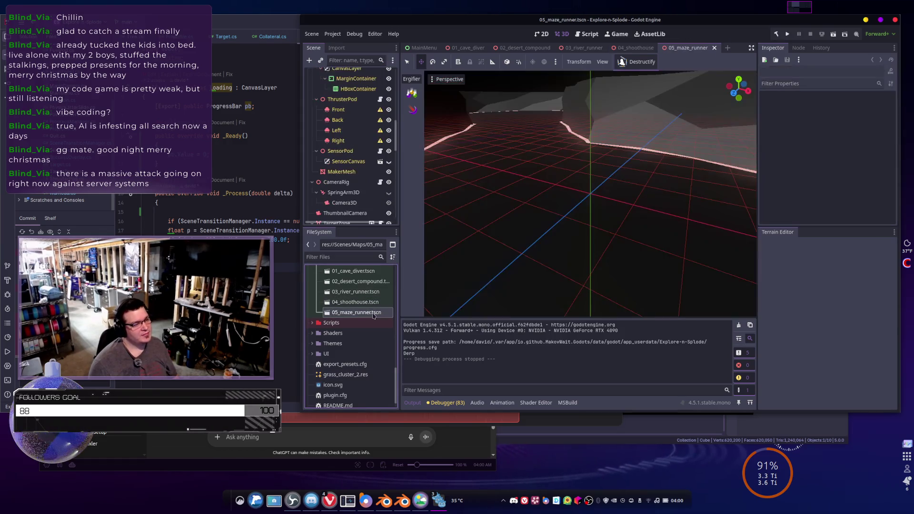
drag(539, 175, 542, 157)
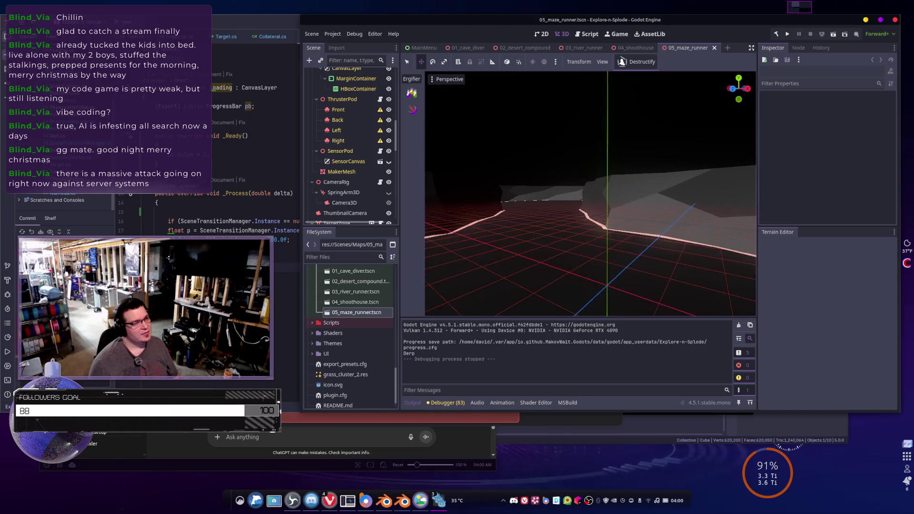
click(787, 35)
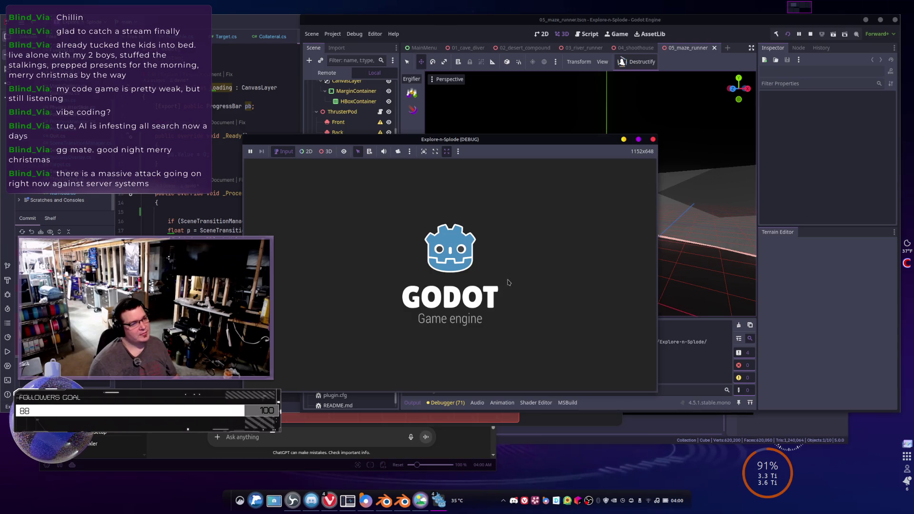
Fly the editor view down over the maze and frame the Target node
click(689, 203)
mouse_move(689, 202)
mouse_down()
mouse_move(599, 193)
mouse_move(552, 214)
mouse_up()
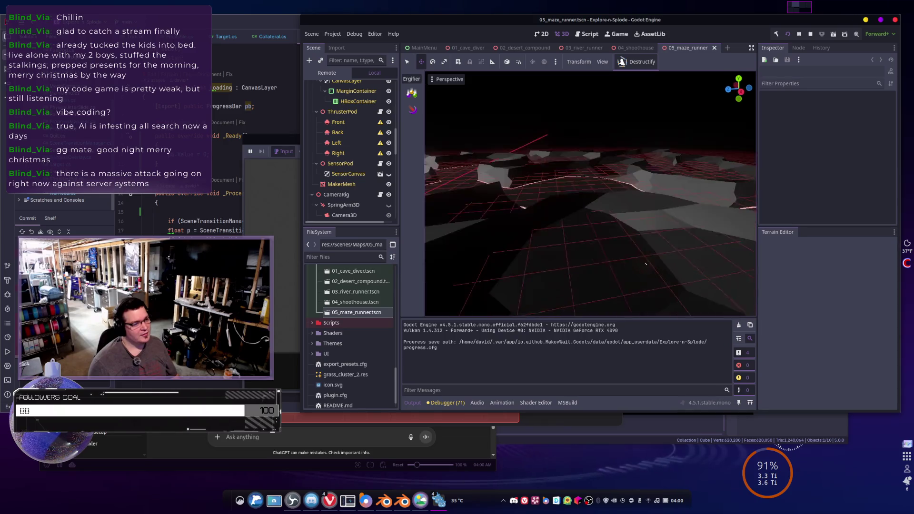
drag(552, 215, 509, 233)
scroll(376, 184, down, 15)
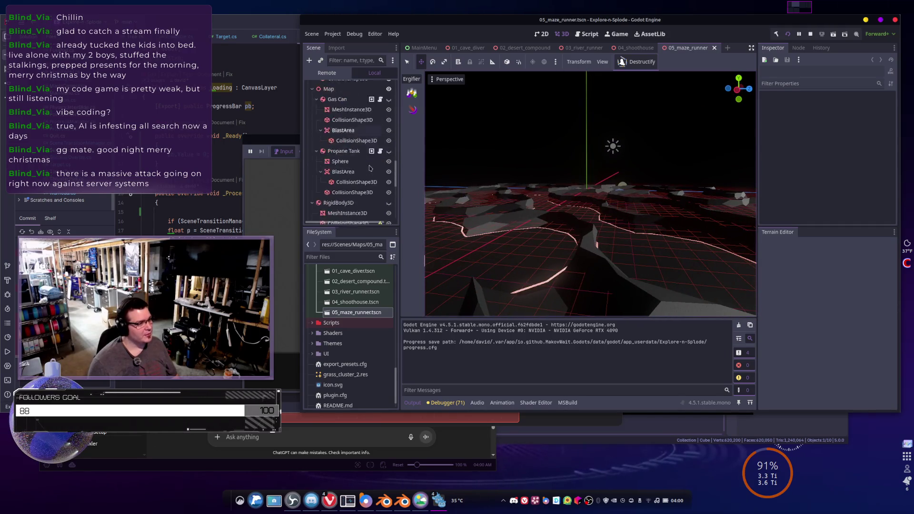
double_click(354, 215)
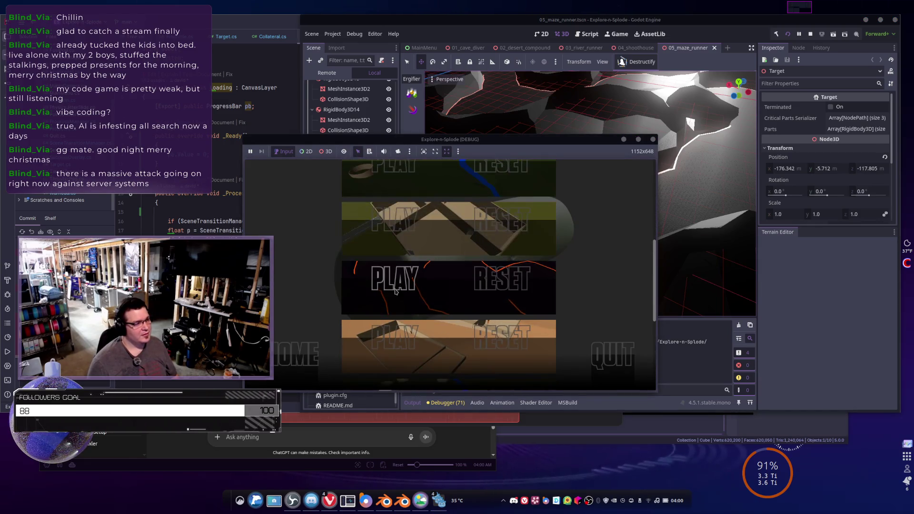
Start the maze runner level in a maximized game window and fly it to Mission Completed
click(397, 288)
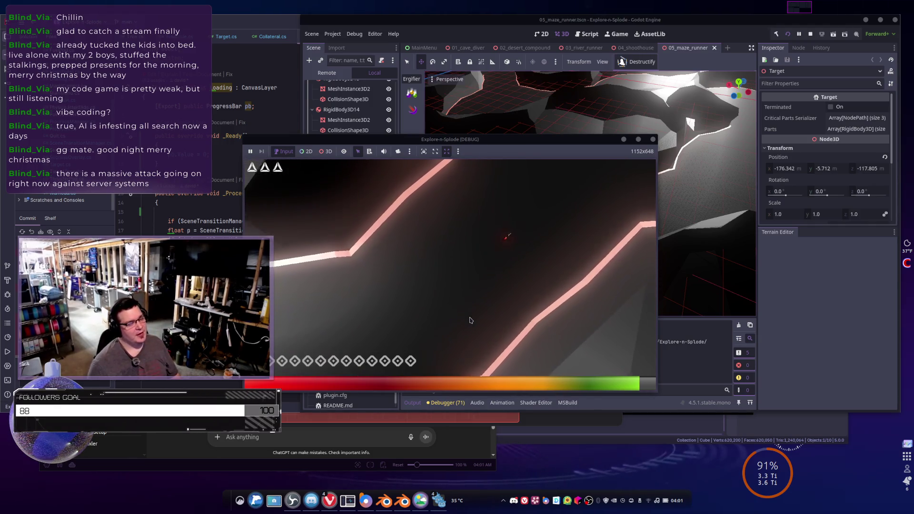
click(639, 140)
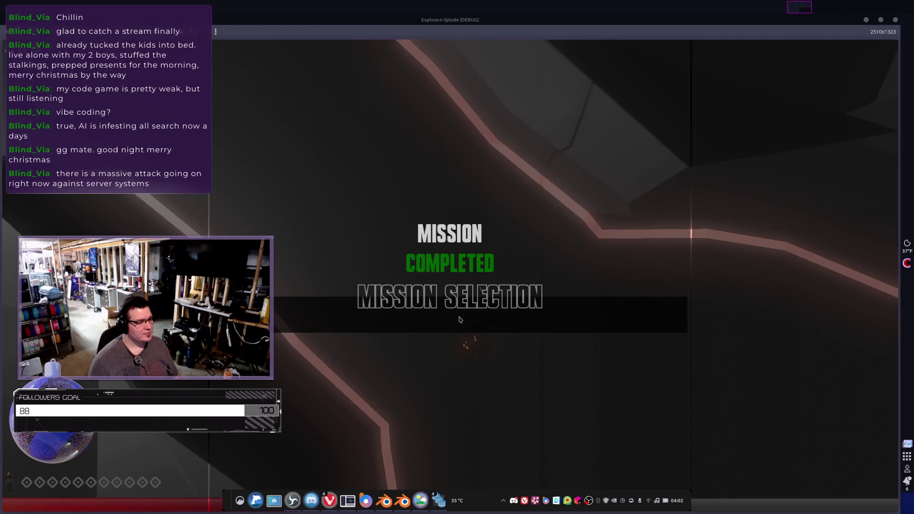
Go to Mission Selection, scroll through the PLAY/RESET level tiles, then quit back to the editor
click(460, 319)
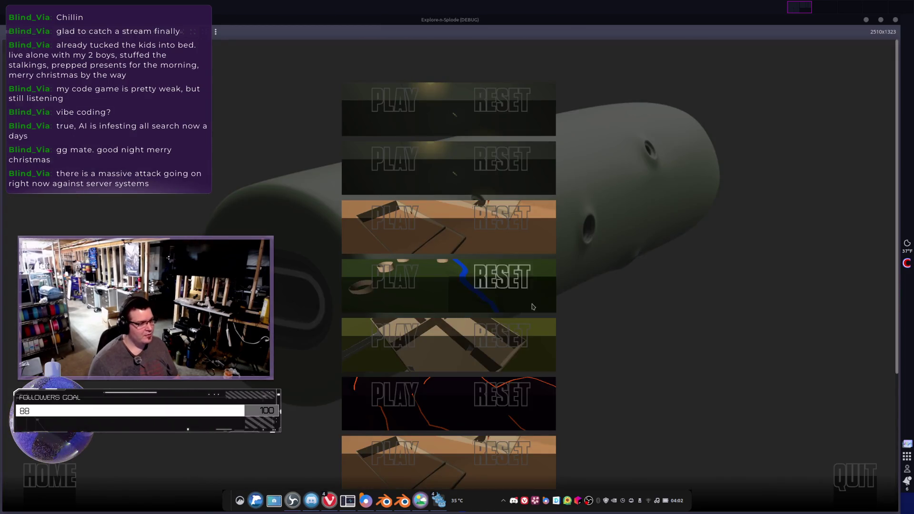
scroll(650, 227, down, 5)
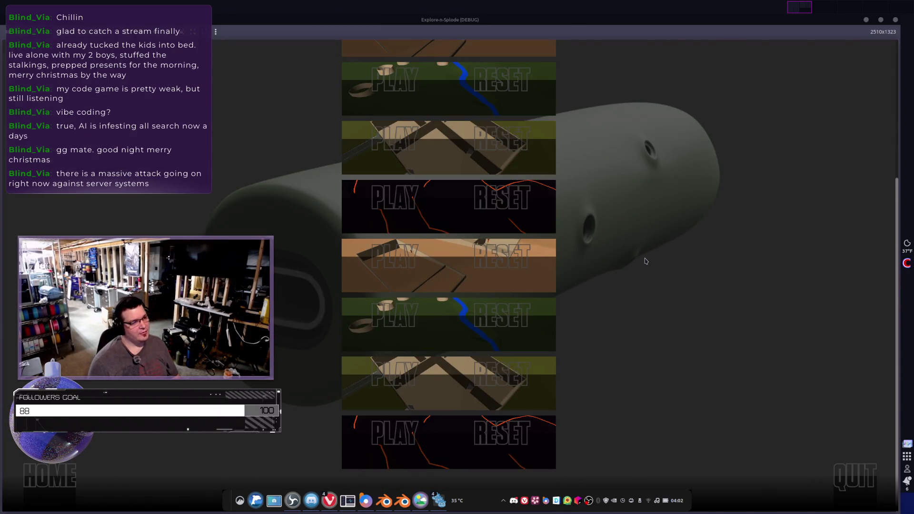
scroll(645, 260, up, 5)
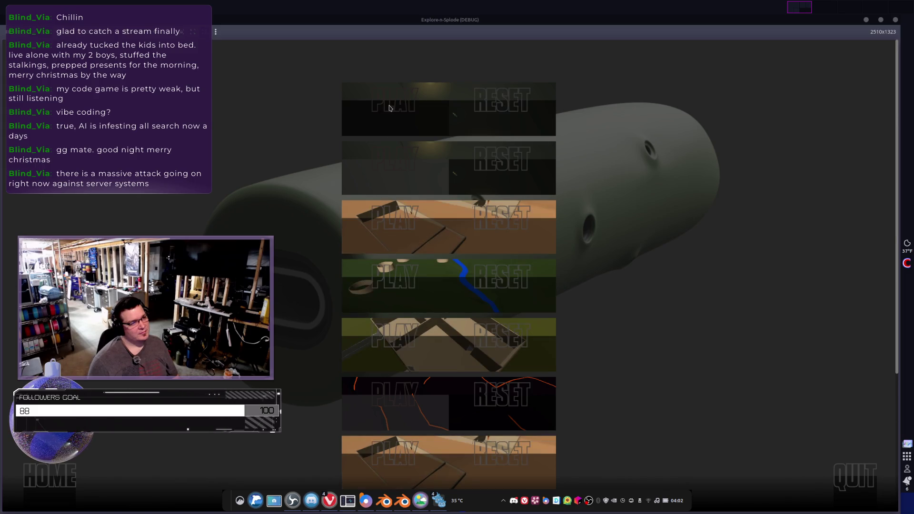
scroll(413, 302, down, 5)
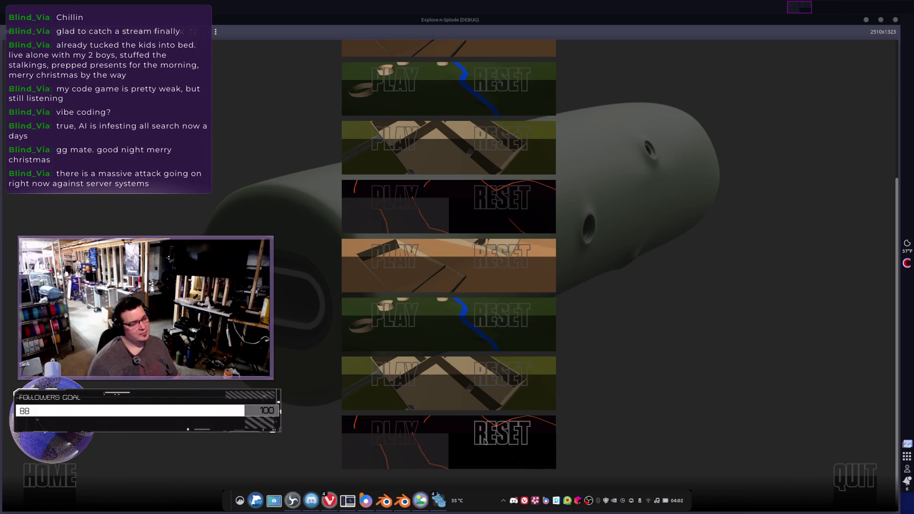
scroll(477, 200, up, 5)
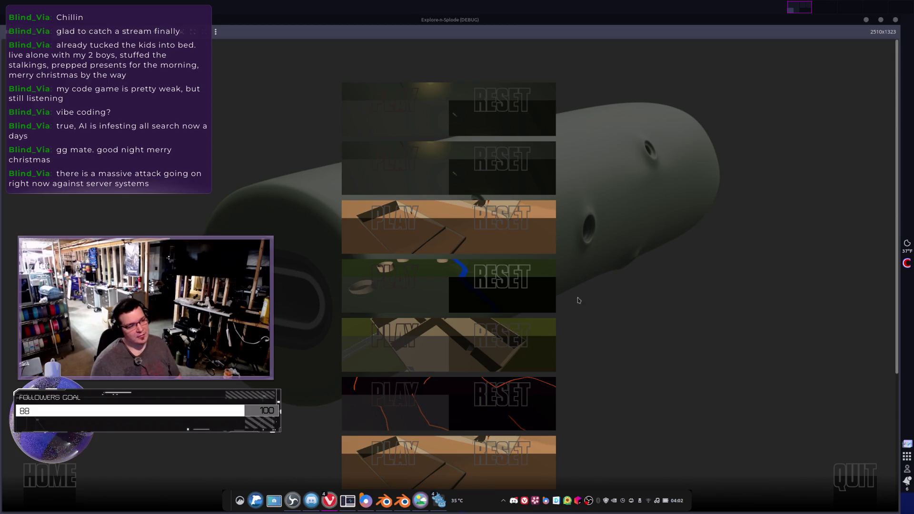
click(831, 473)
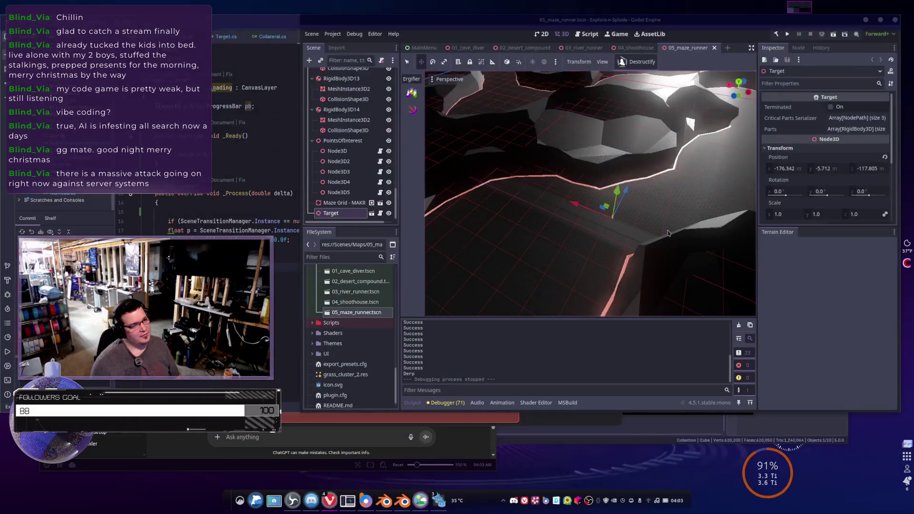
Run the project again and start the desert level from the mission list
click(788, 37)
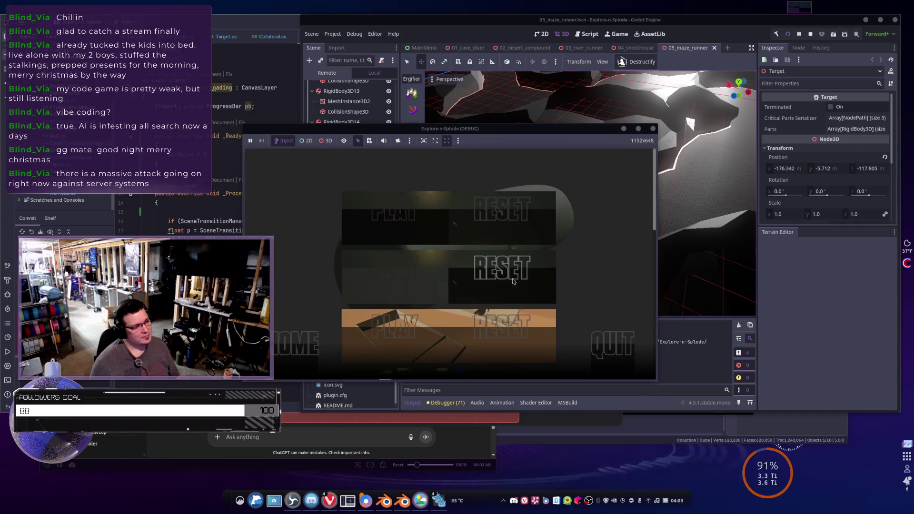
scroll(510, 285, down, 1)
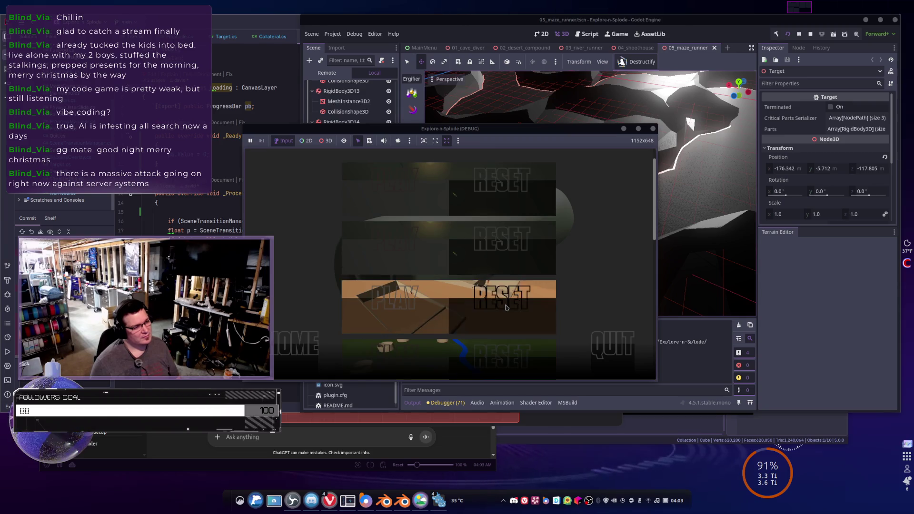
scroll(506, 307, down, 2)
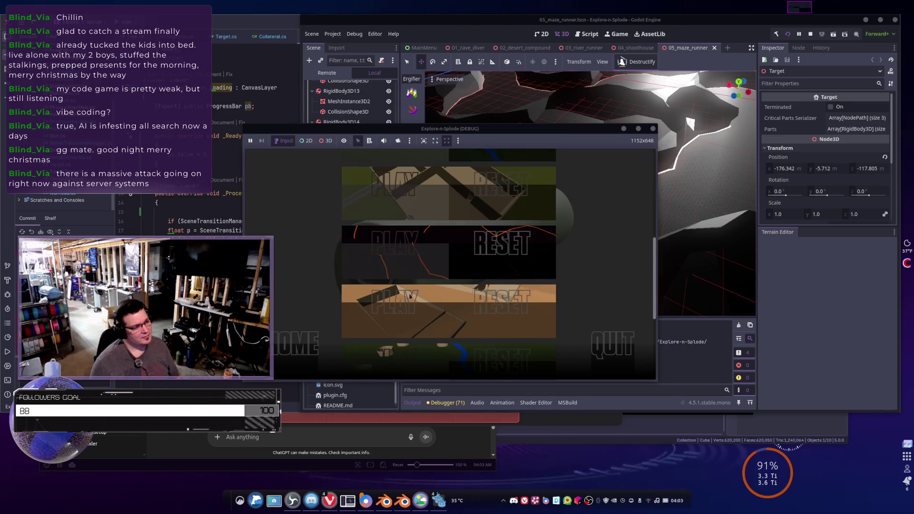
scroll(405, 275, down, 4)
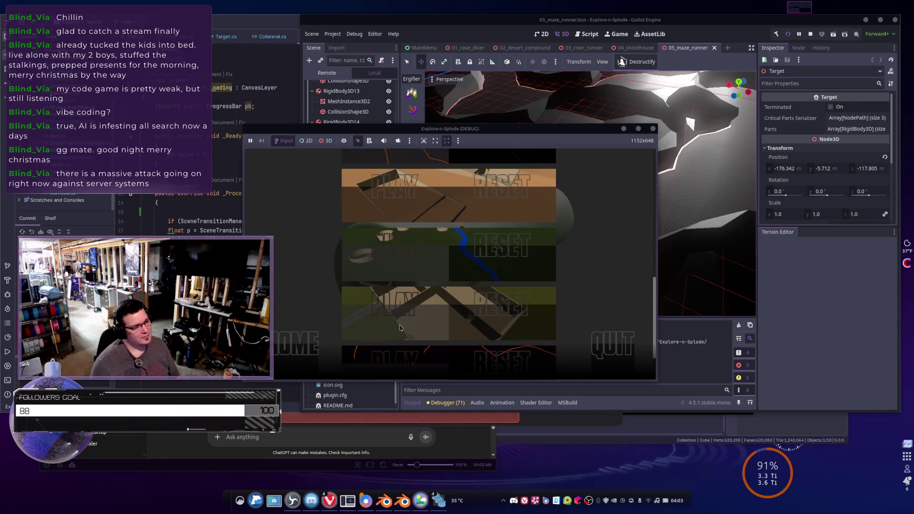
scroll(399, 327, down, 2)
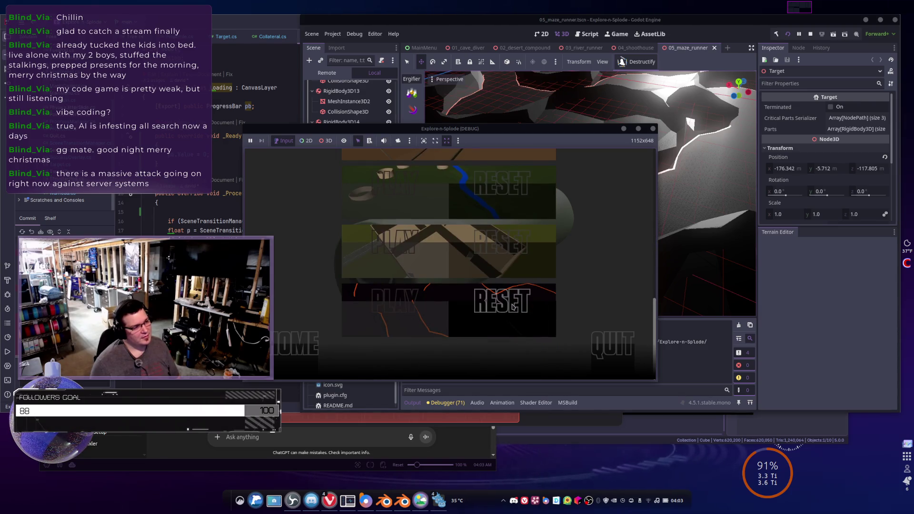
scroll(512, 305, up, 5)
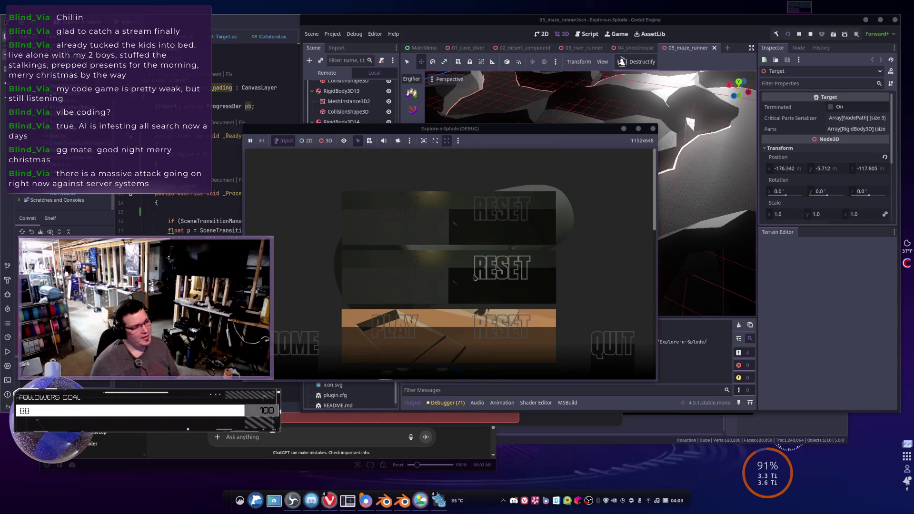
click(404, 332)
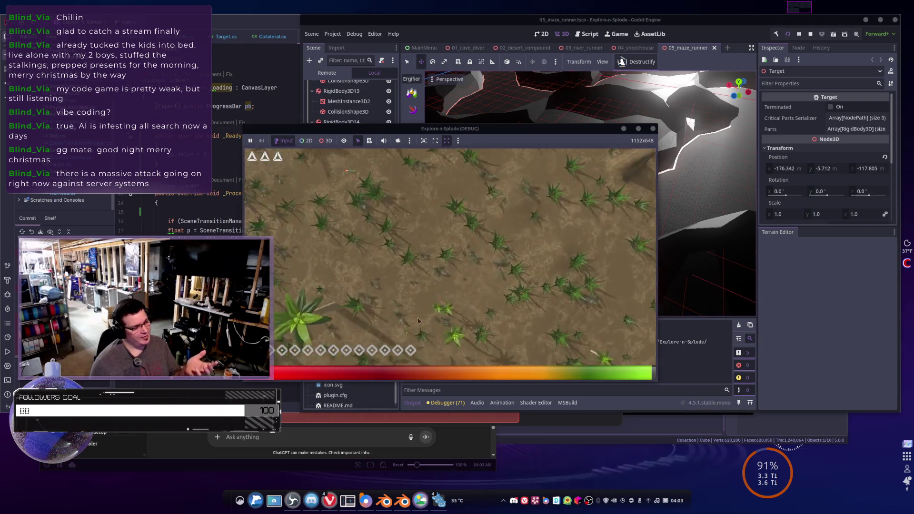